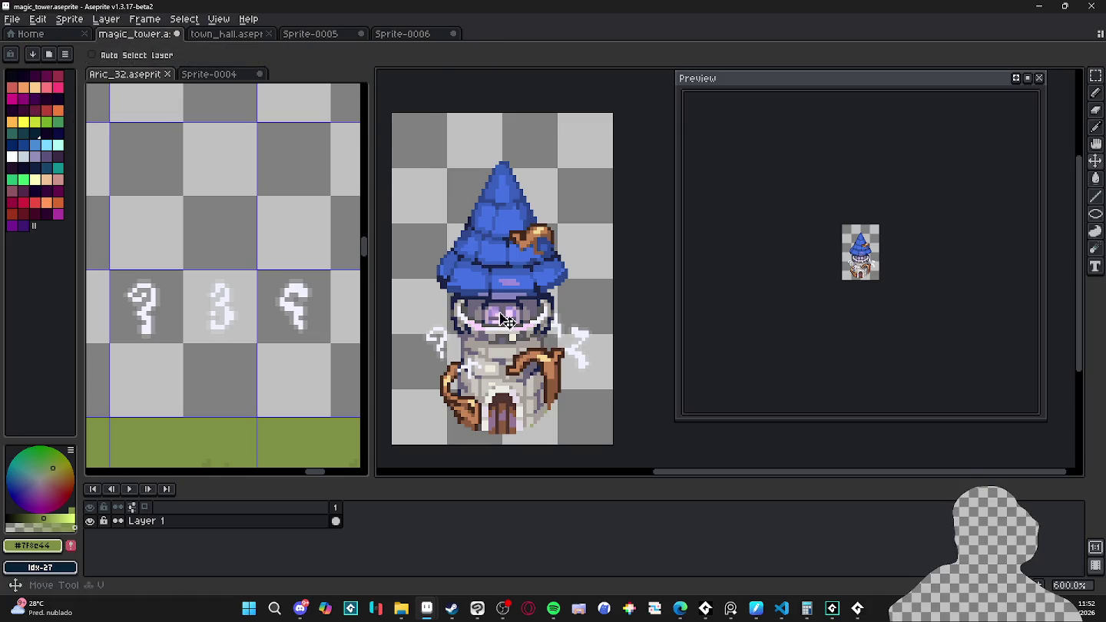
Step: In Aric_32, marquee the area around the tower on the structures layer
key(ctrl+Tab)
scroll(282, 324, down, 3)
scroll(248, 354, up, 3)
ctrl+click(288, 364)
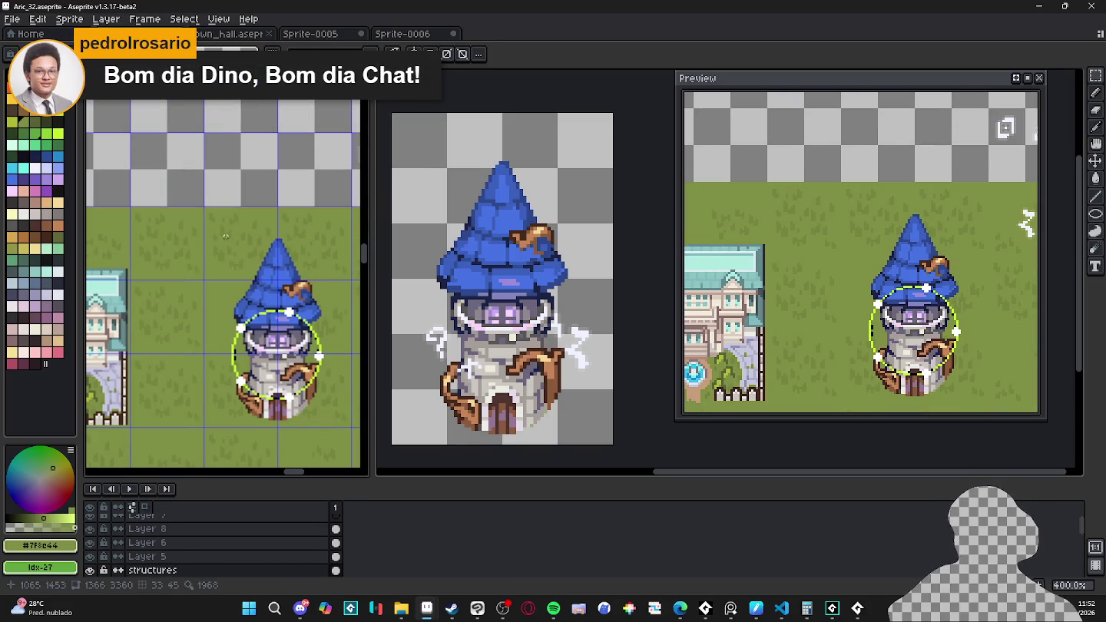
drag(225, 237, 338, 421)
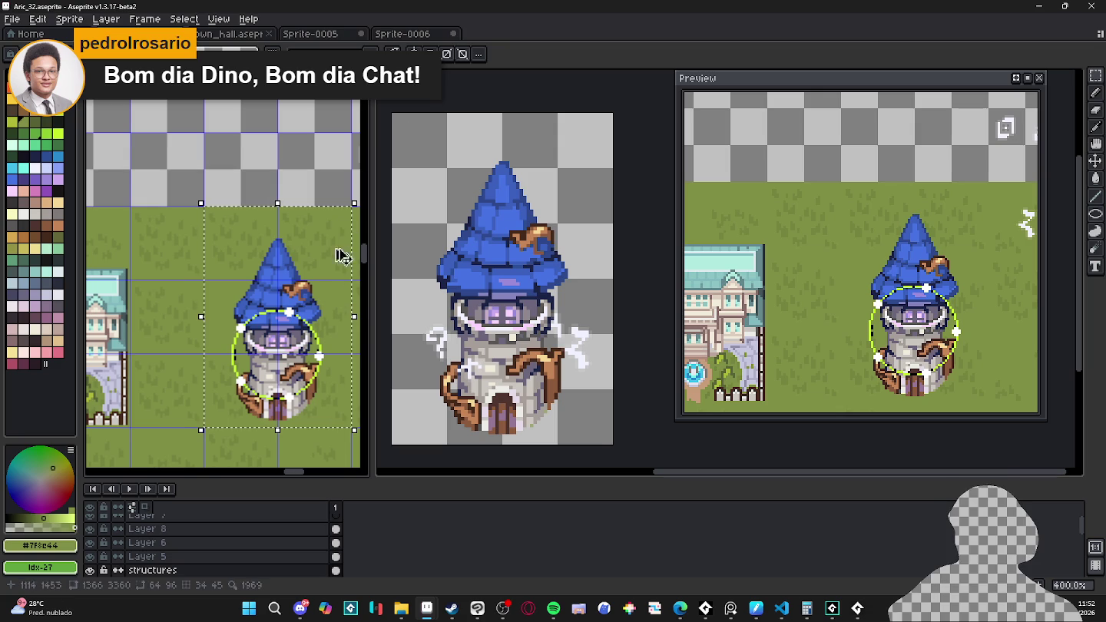
Step: In Sprite-0006, show and select Layer 2, then bring up the Save File dialog
key(ctrl+Tab)
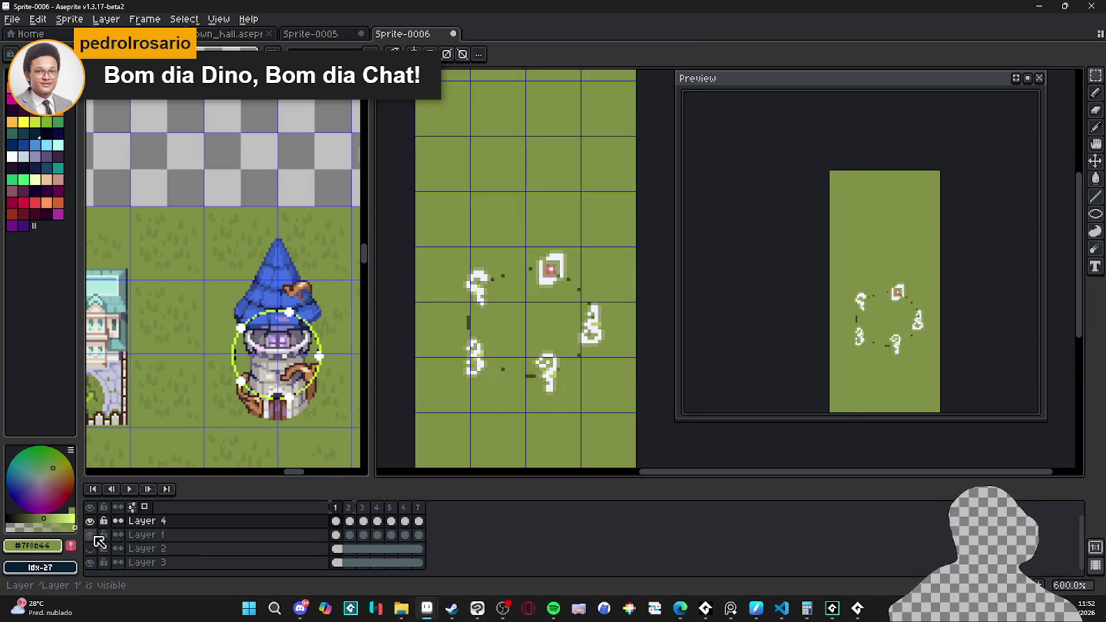
click(90, 549)
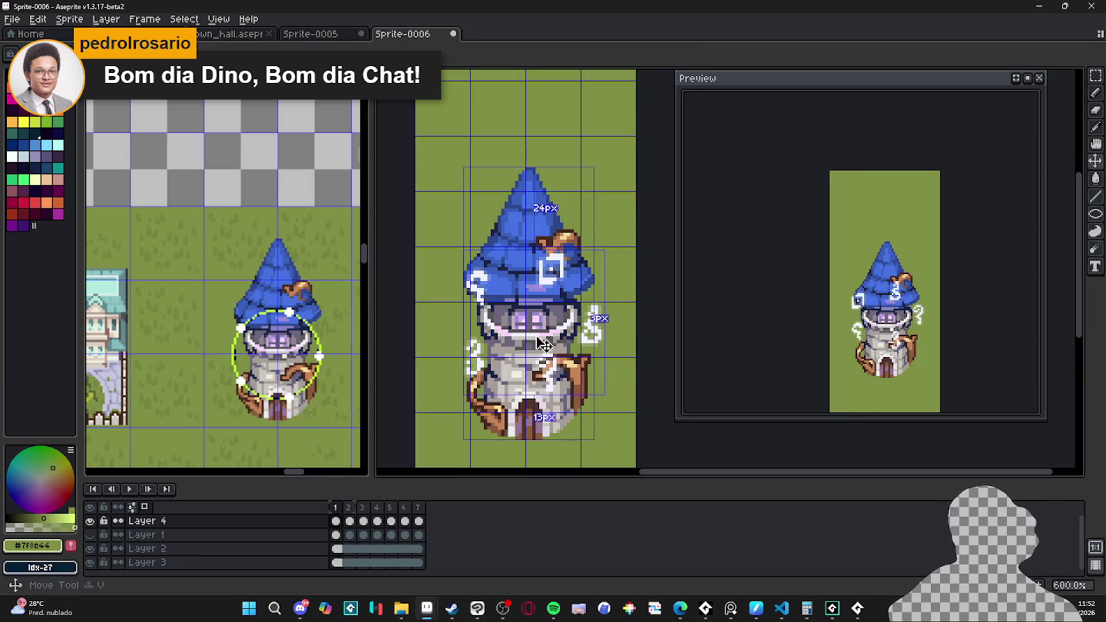
ctrl+click(532, 375)
key(ctrl+s)
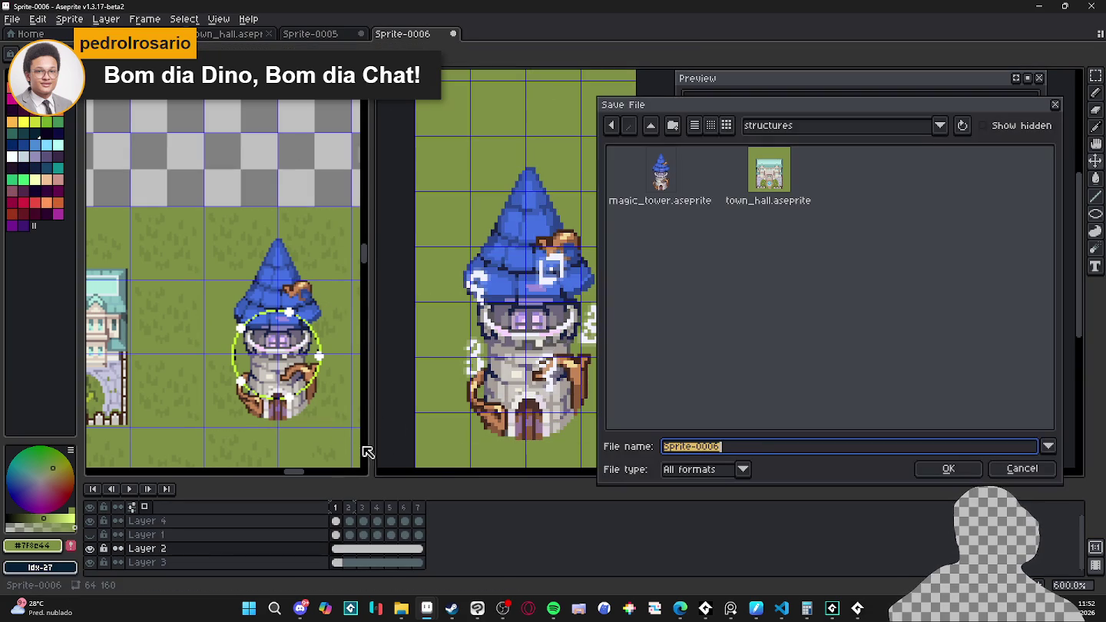
Step: Save the sprite as magic_tower_animation_before in aseprite format
click(717, 471)
click(735, 286)
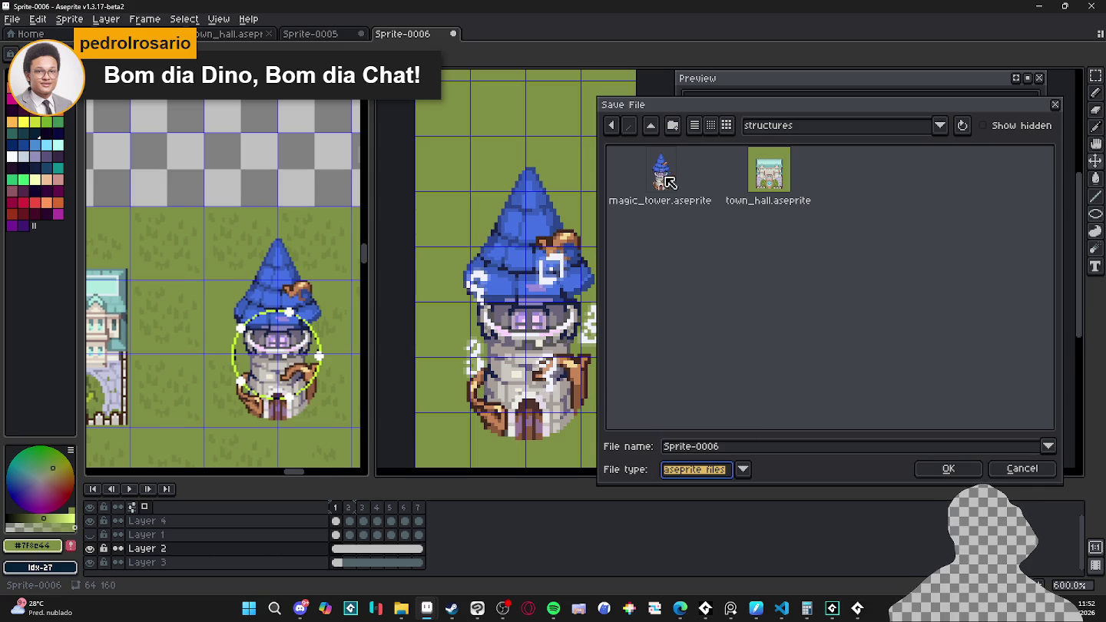
click(730, 454)
text(agic_a)
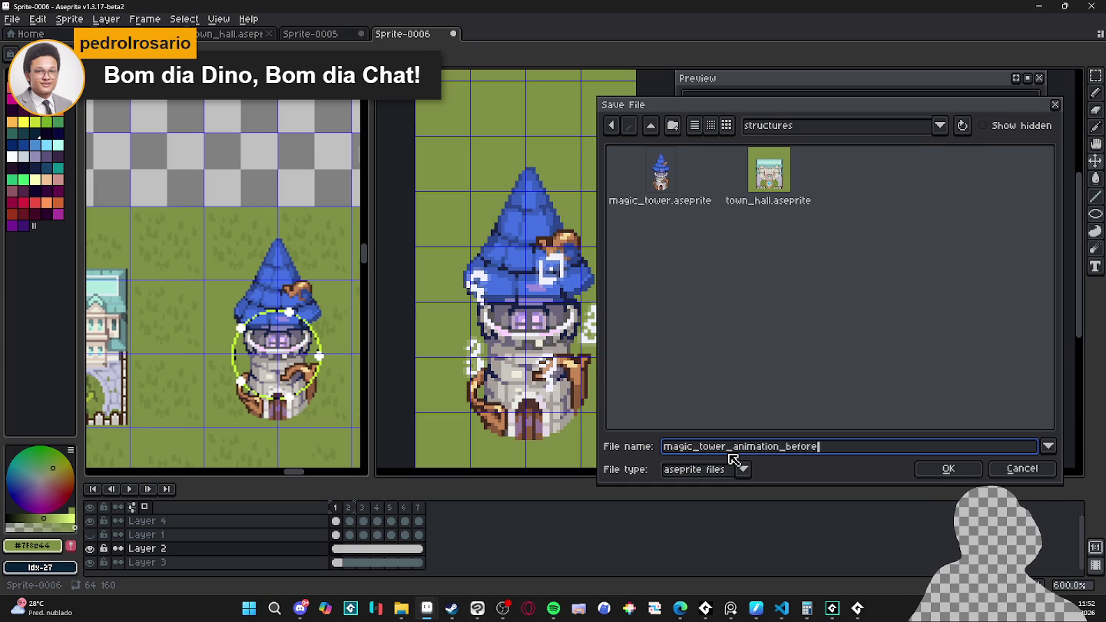
key(Return)
Step: Save a copy as magic_tower_animation_after.aseprite
click(11, 18)
click(34, 77)
click(820, 447)
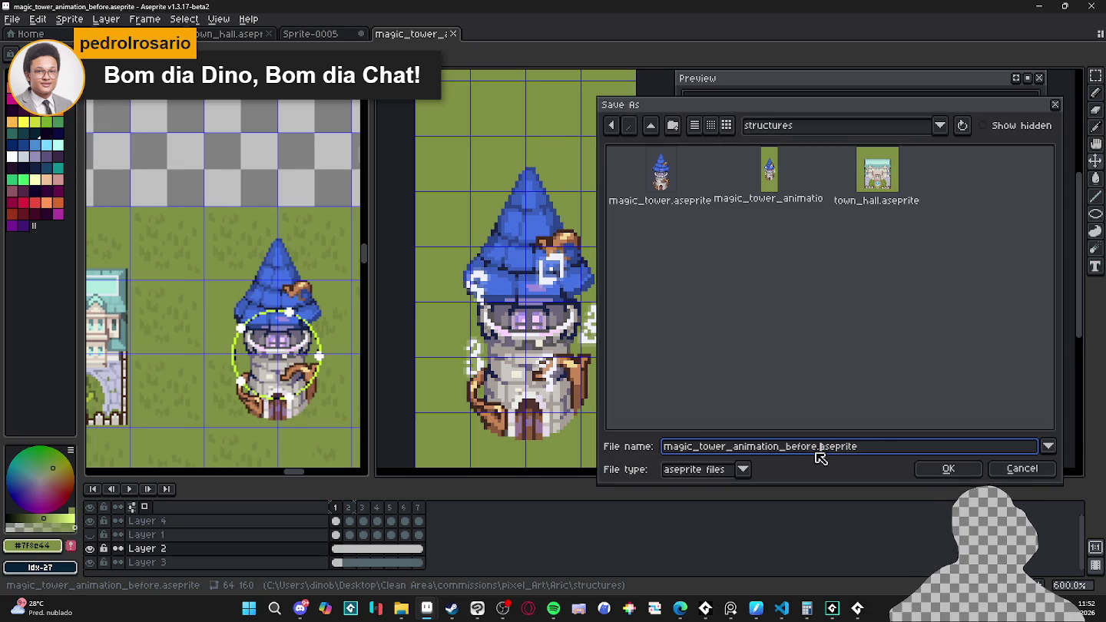
key(Return)
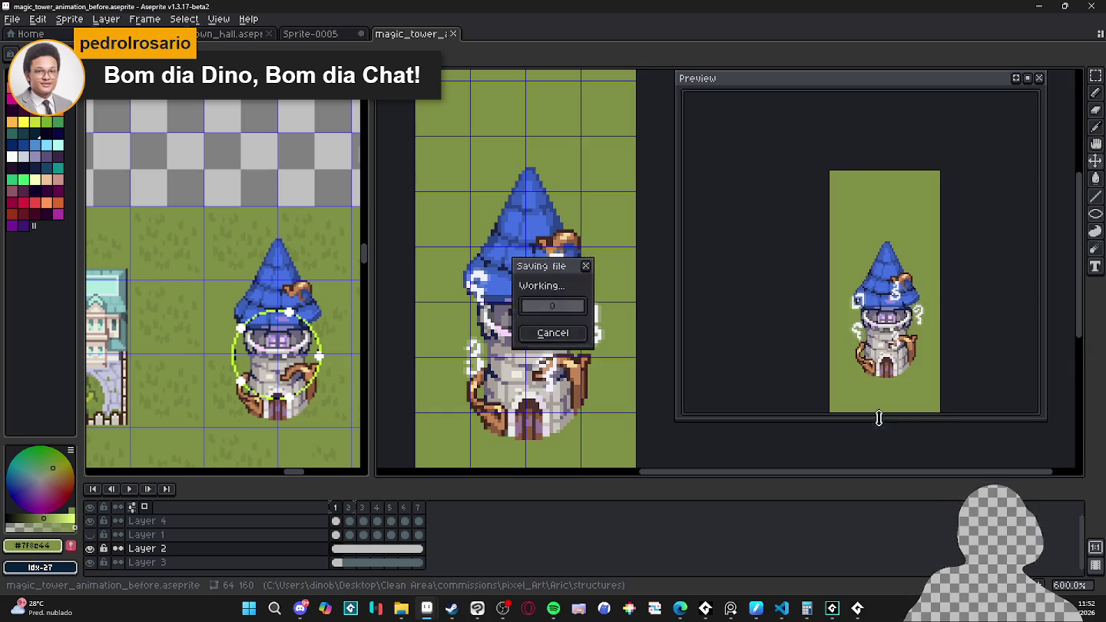
scroll(569, 291, up, 1)
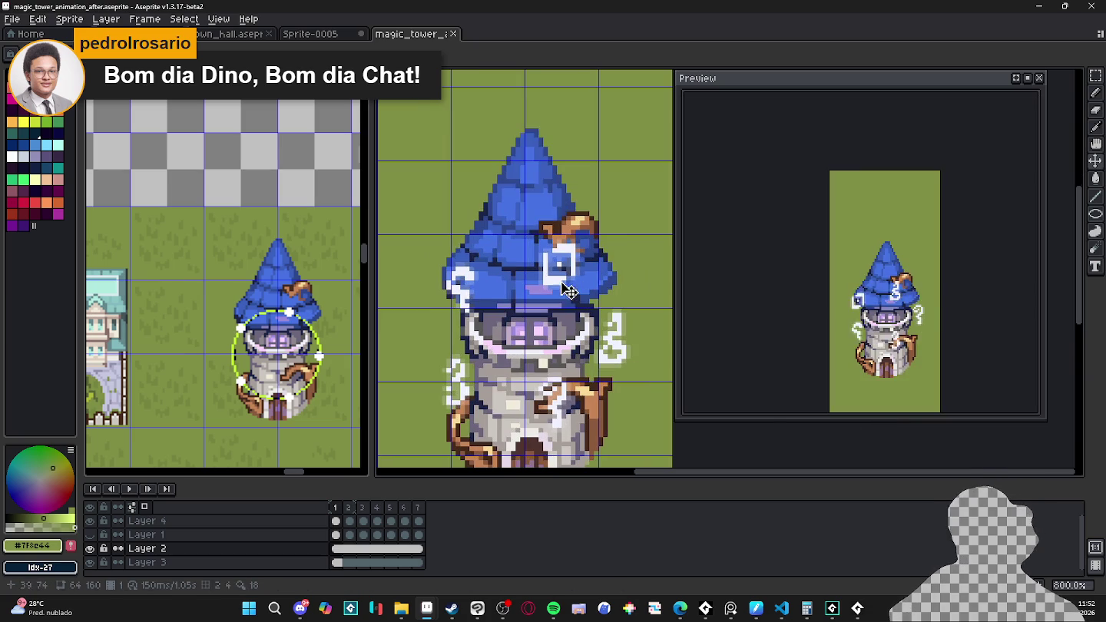
ctrl+click(558, 288)
key(e)
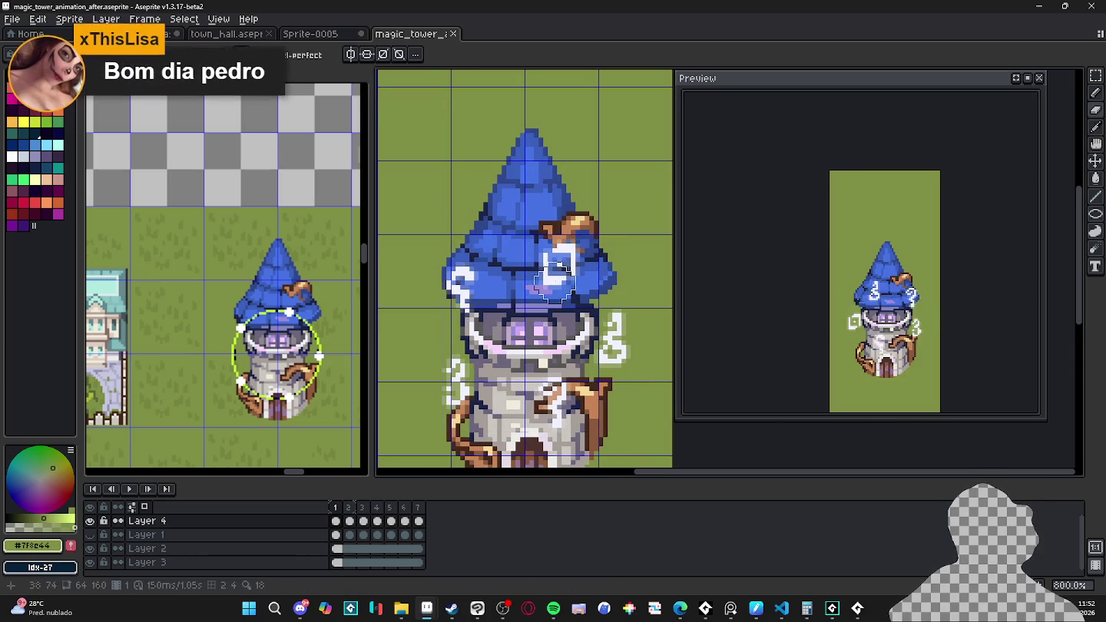
drag(554, 281, 646, 272)
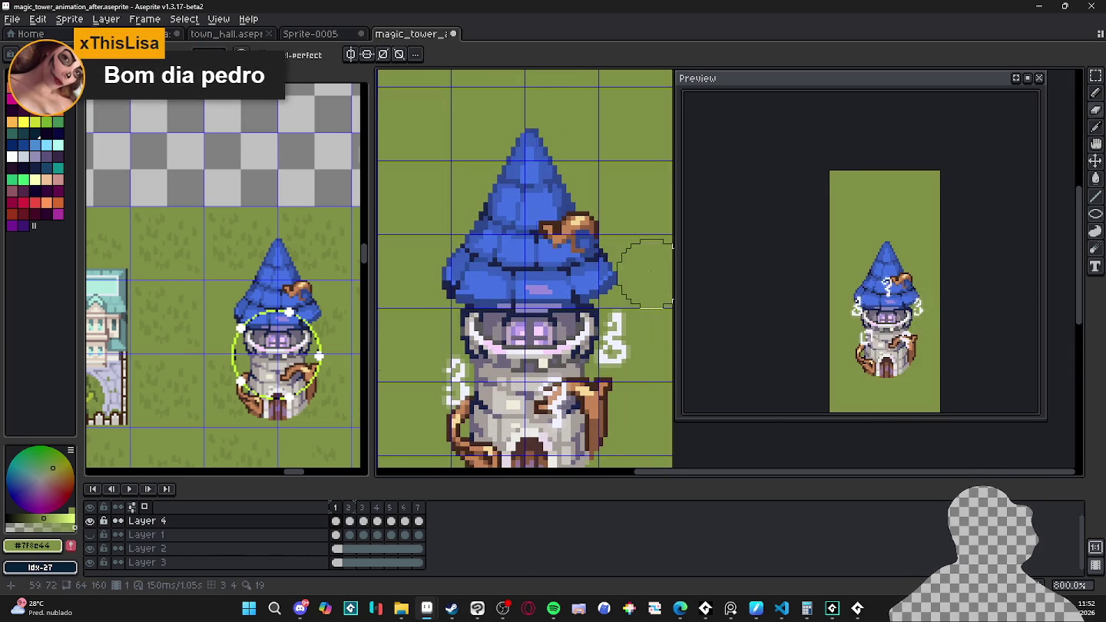
key(ctrl+z)
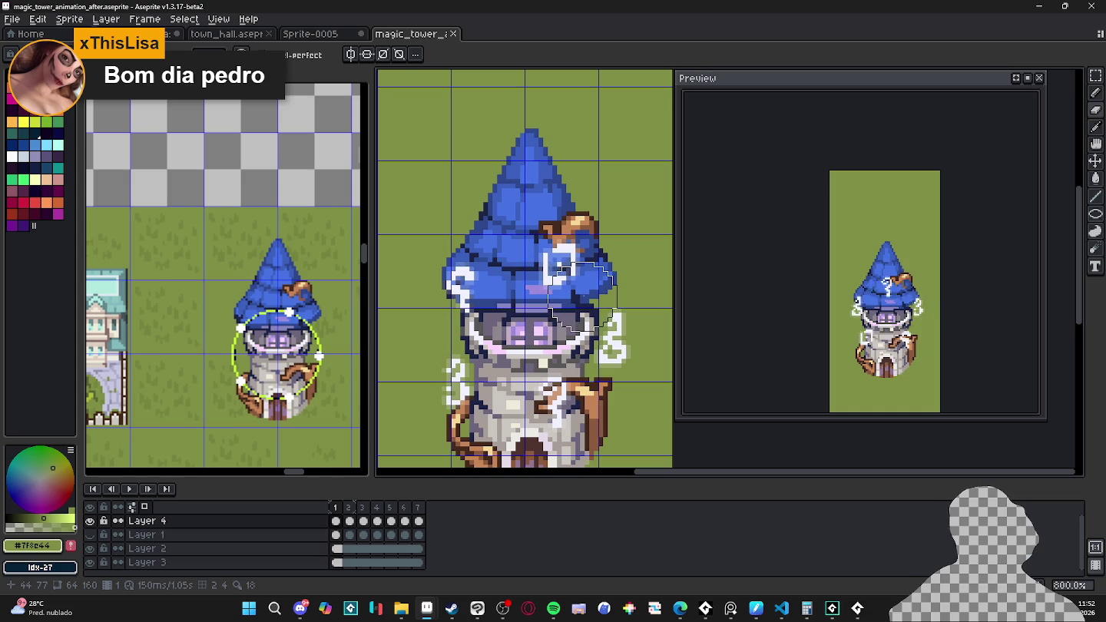
click(561, 259)
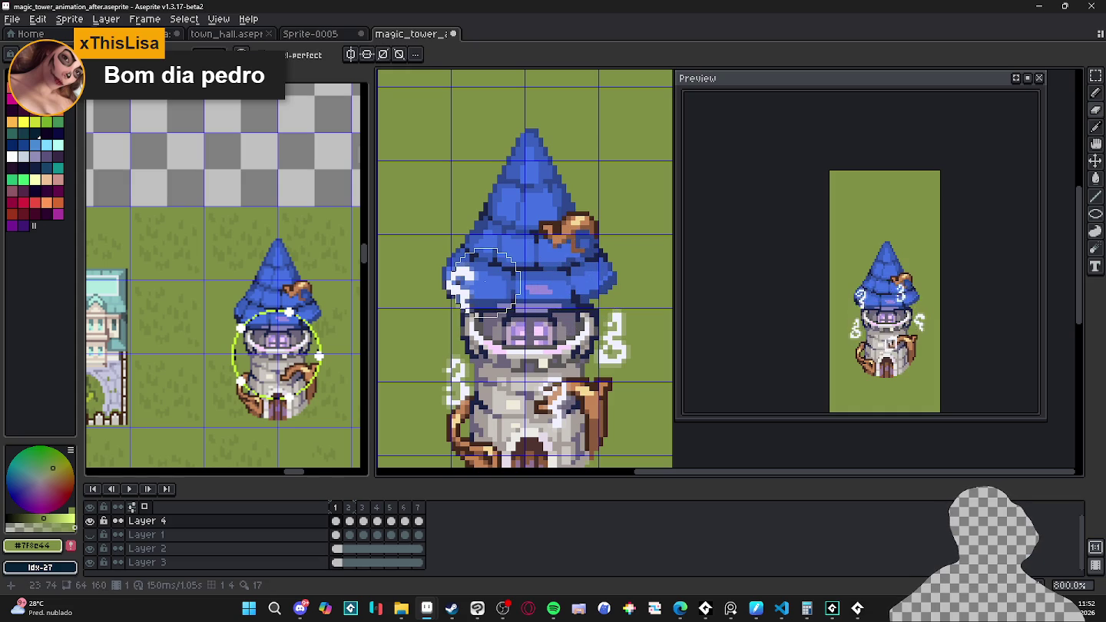
key(ctrl+z)
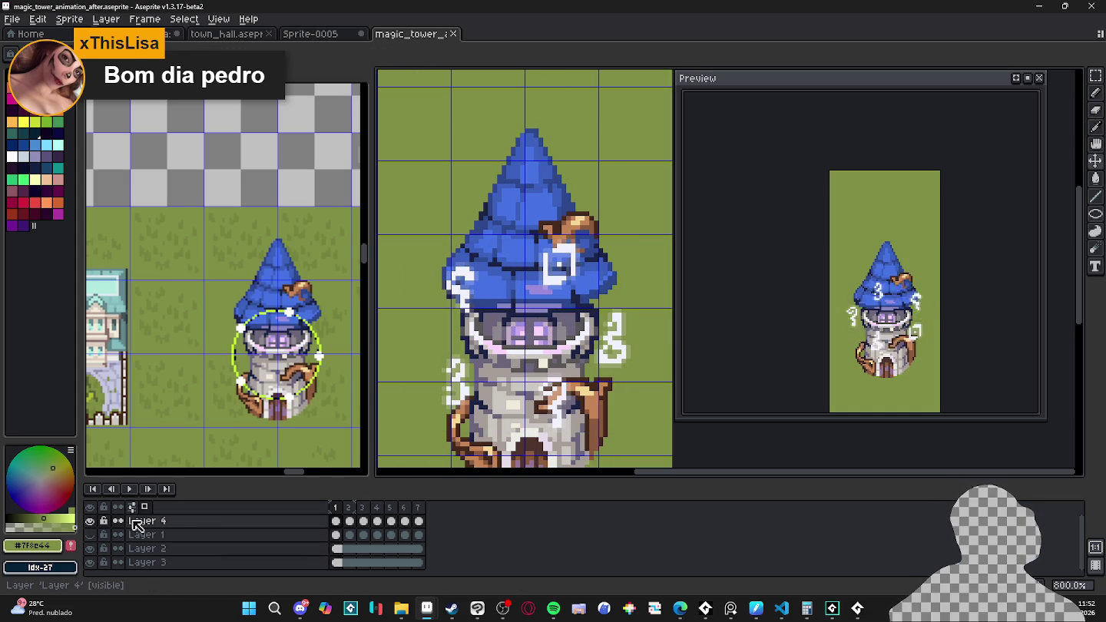
click(90, 548)
click(90, 549)
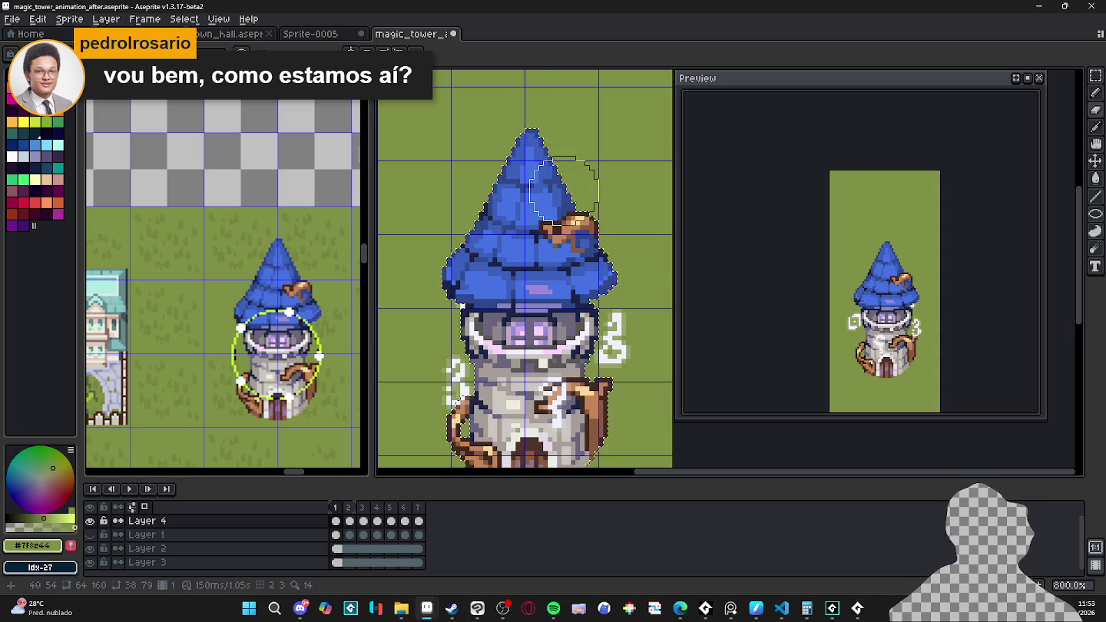
scroll(532, 106, down, 1)
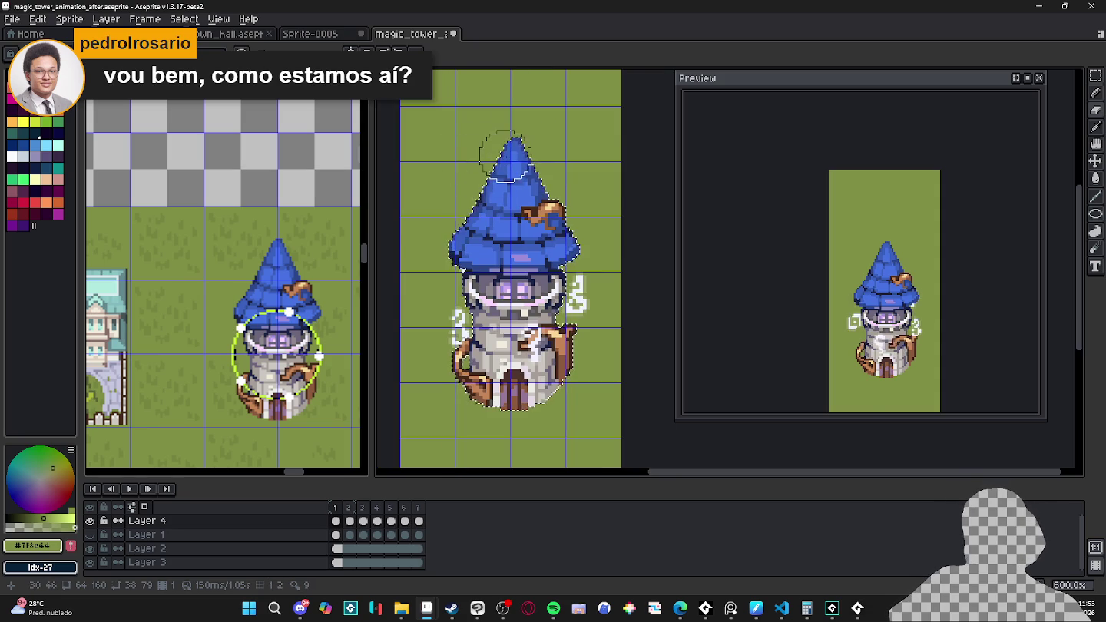
scroll(955, 317, up, 1)
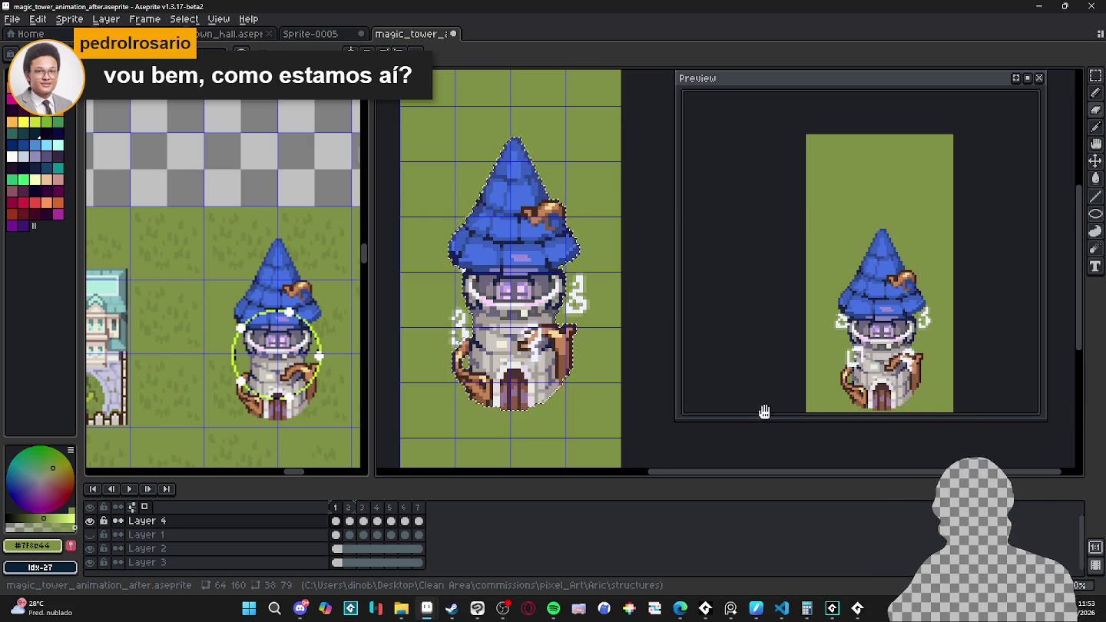
scroll(523, 353, down, 2)
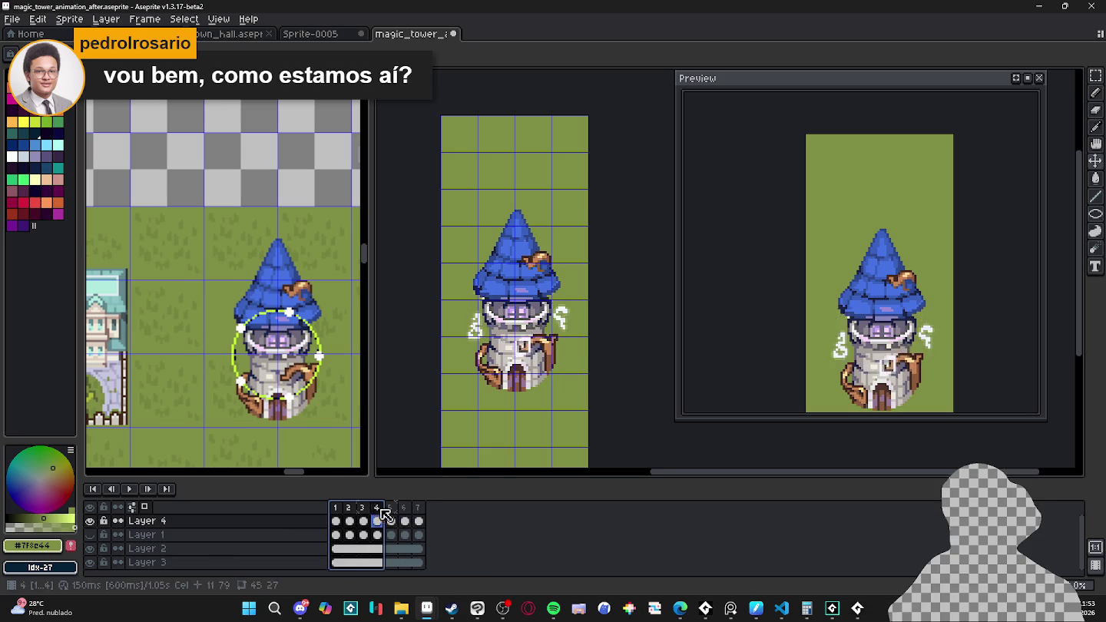
Step: Compare frames 1 and 7, then add an eighth frame after frame 7
drag(336, 513, 424, 502)
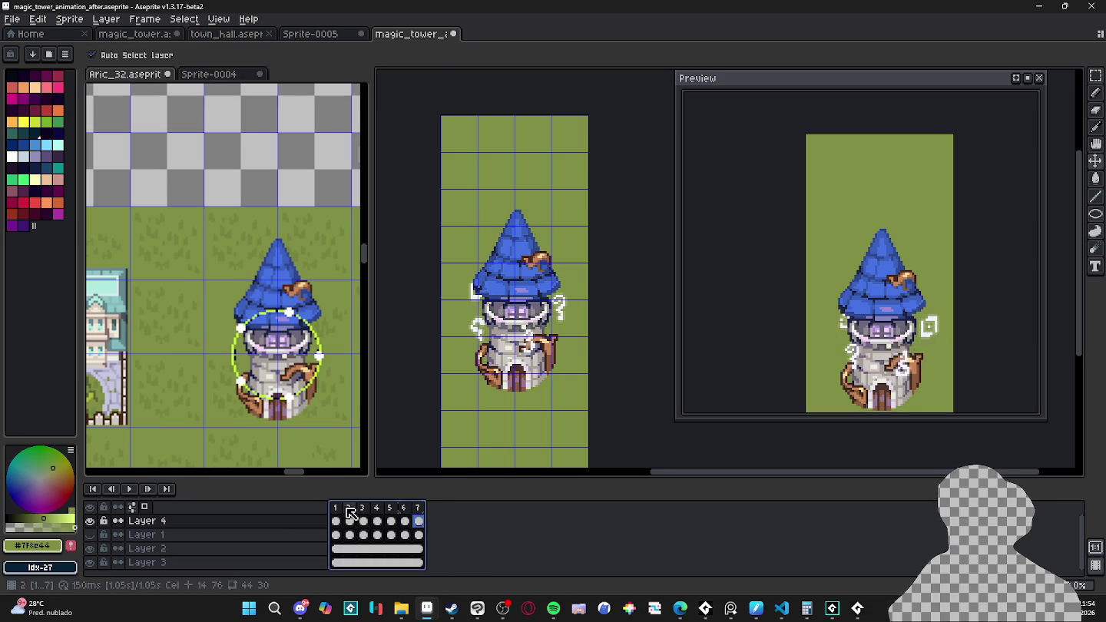
click(338, 509)
click(422, 521)
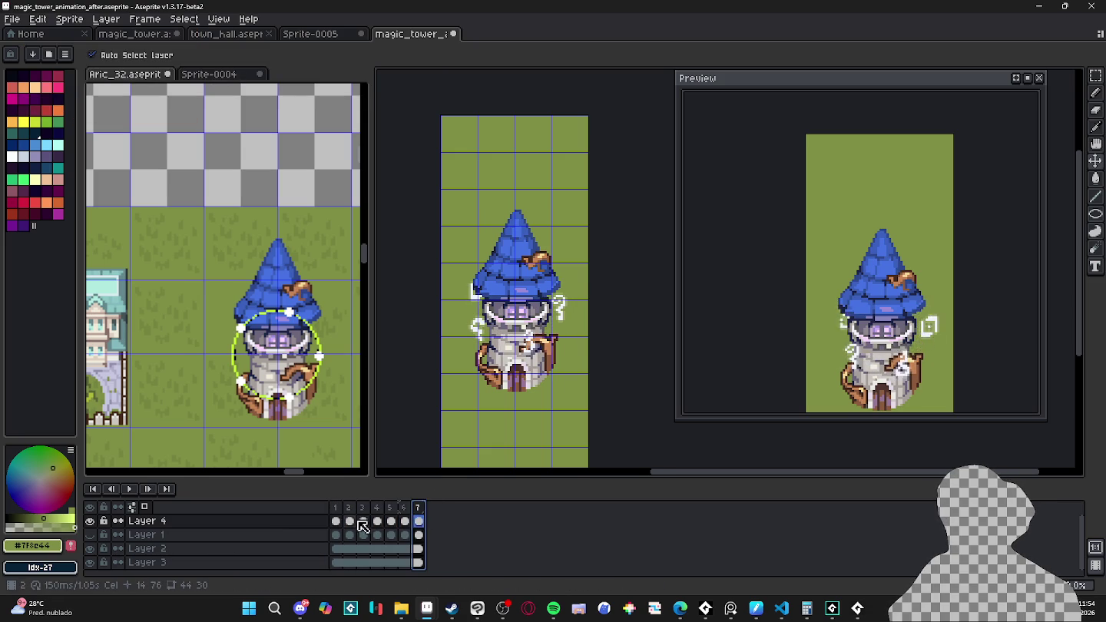
click(336, 510)
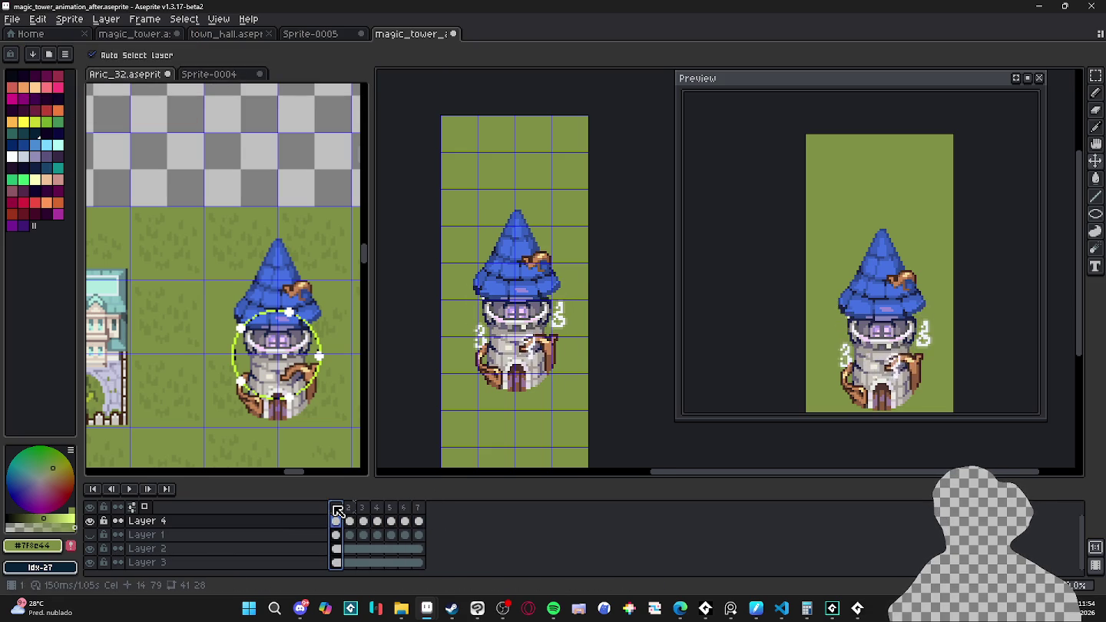
click(420, 508)
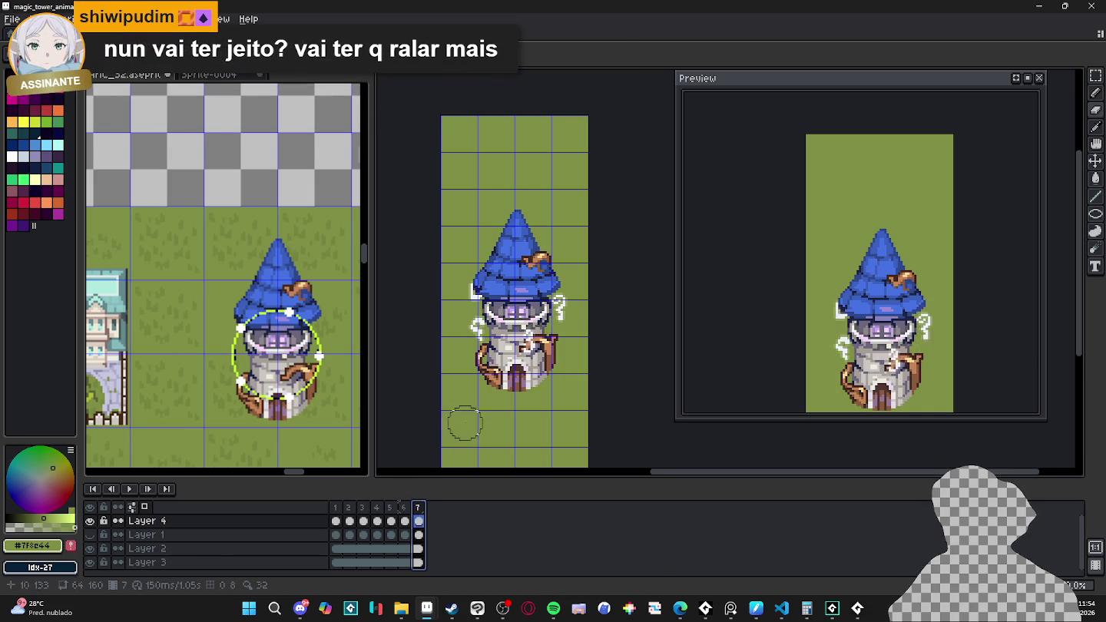
scroll(568, 315, up, 1)
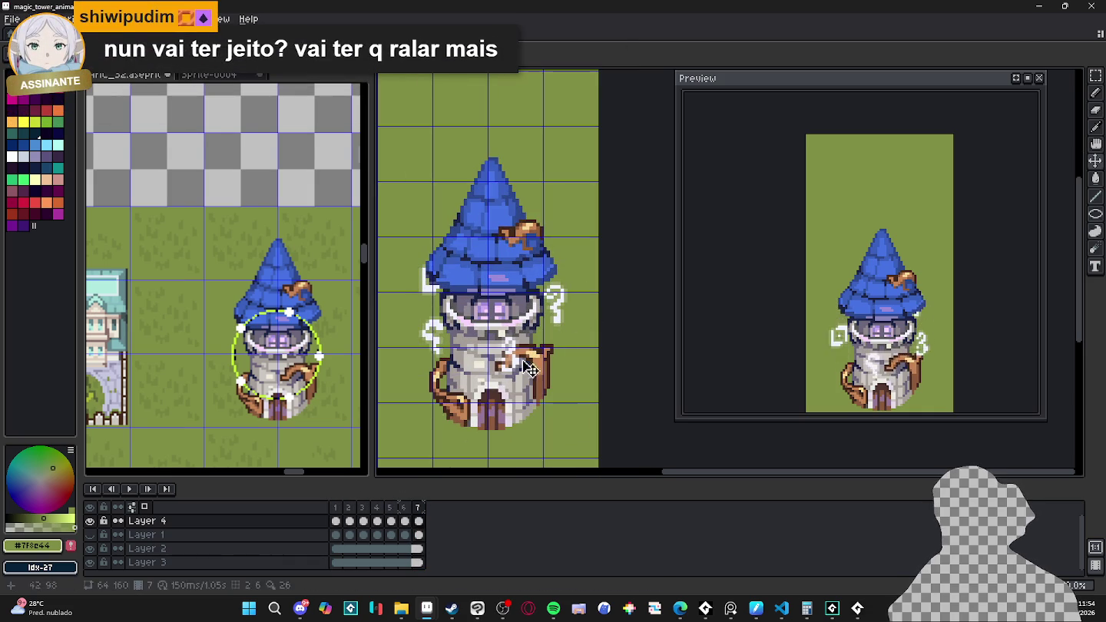
key(alt+n)
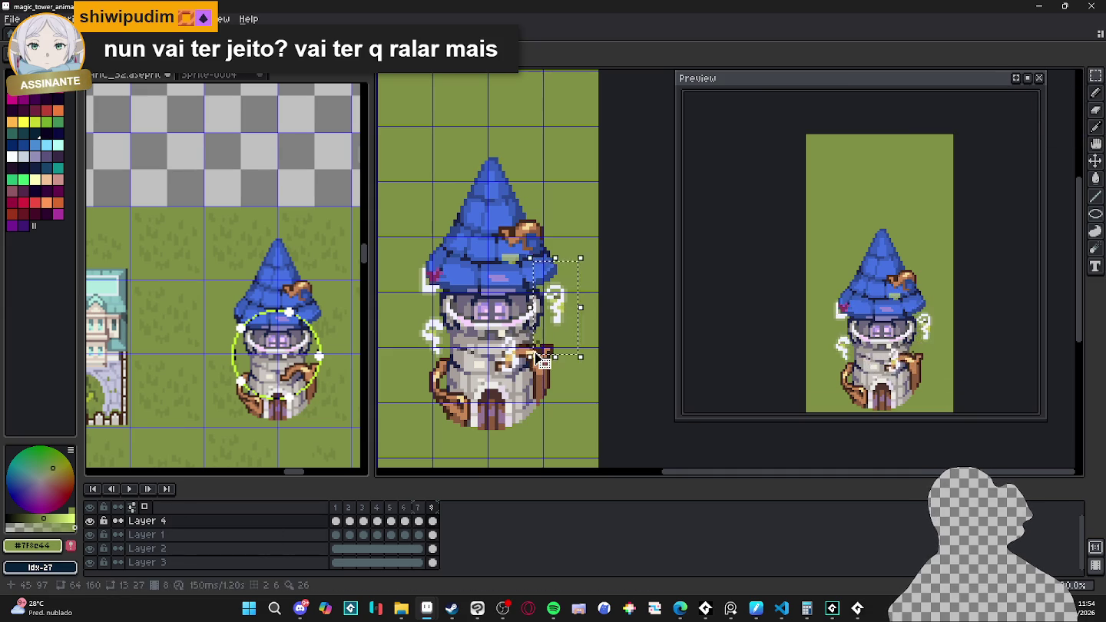
Step: Show Layer 1 and rotate its artwork about 31° on frame 8
alt+click(97, 538)
ctrl+click(146, 534)
drag(578, 245, 590, 297)
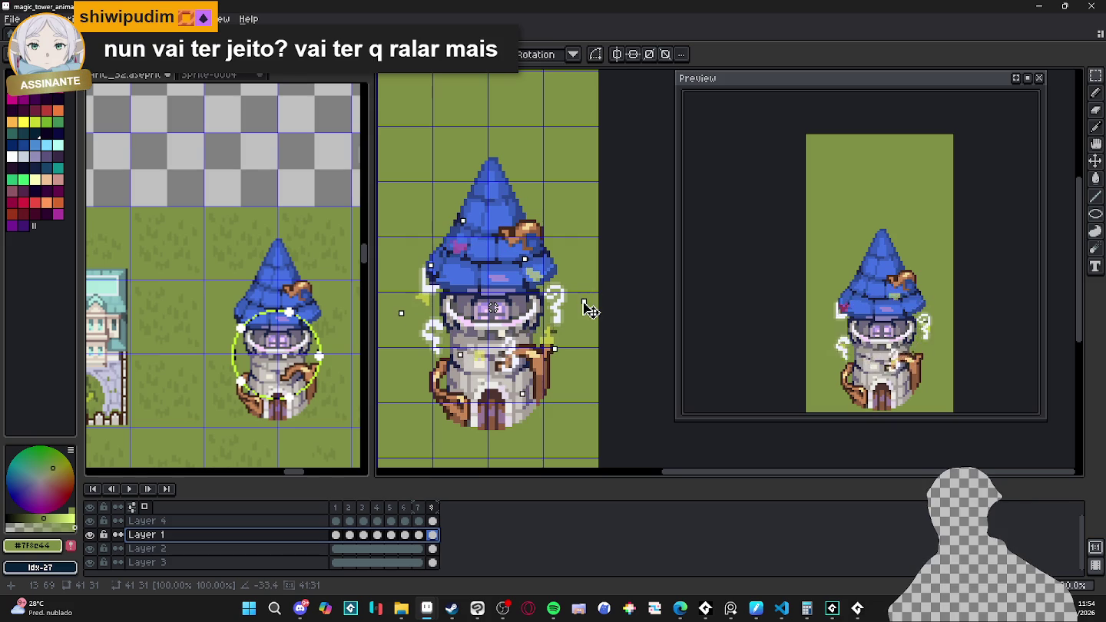
drag(590, 297, 596, 307)
key(Return)
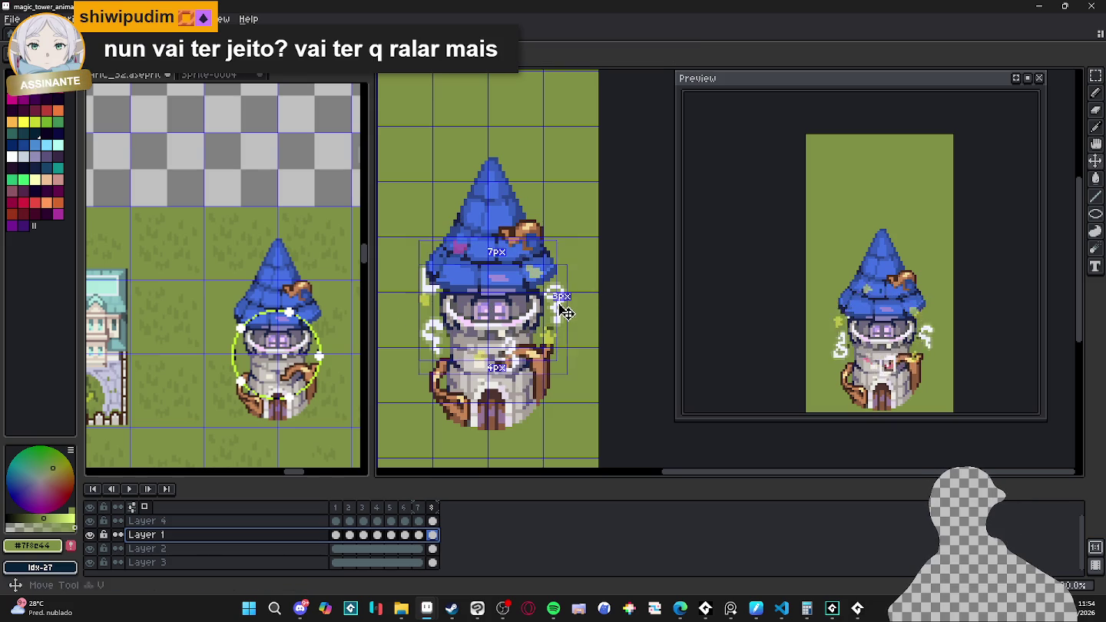
Step: On Layer 4, move the right smoke swirl down-left and shift the centre strip left
key(alt+Up)
drag(535, 244, 597, 342)
mouse_move(576, 306)
mouse_down()
mouse_move(496, 389)
mouse_move(487, 354)
mouse_up()
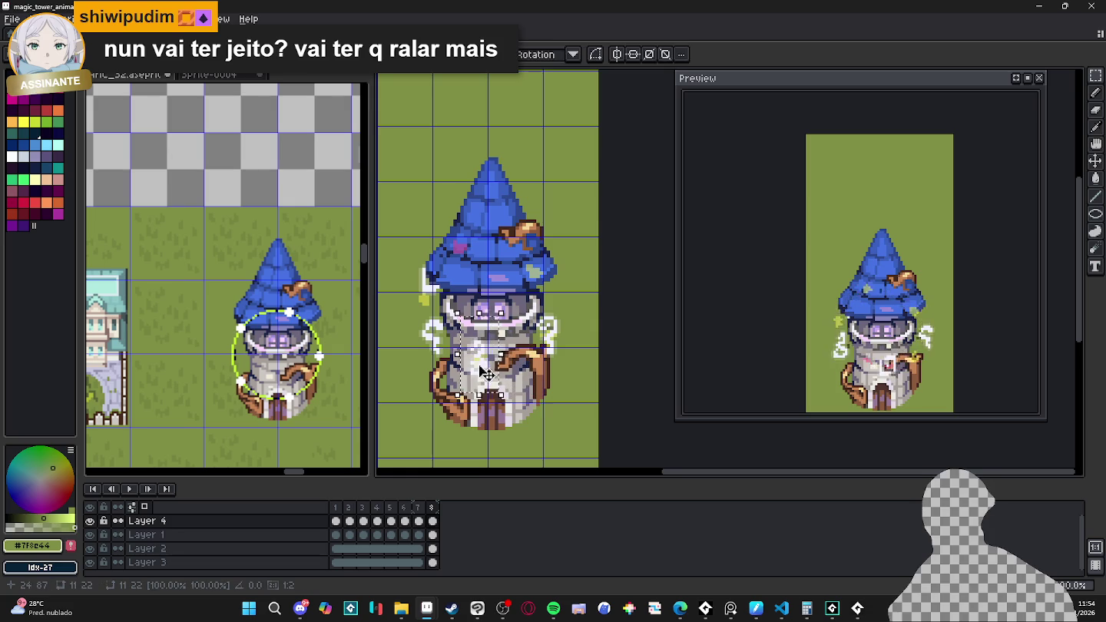
mouse_move(405, 252)
mouse_down()
mouse_move(454, 301)
mouse_move(458, 366)
mouse_move(430, 309)
mouse_up()
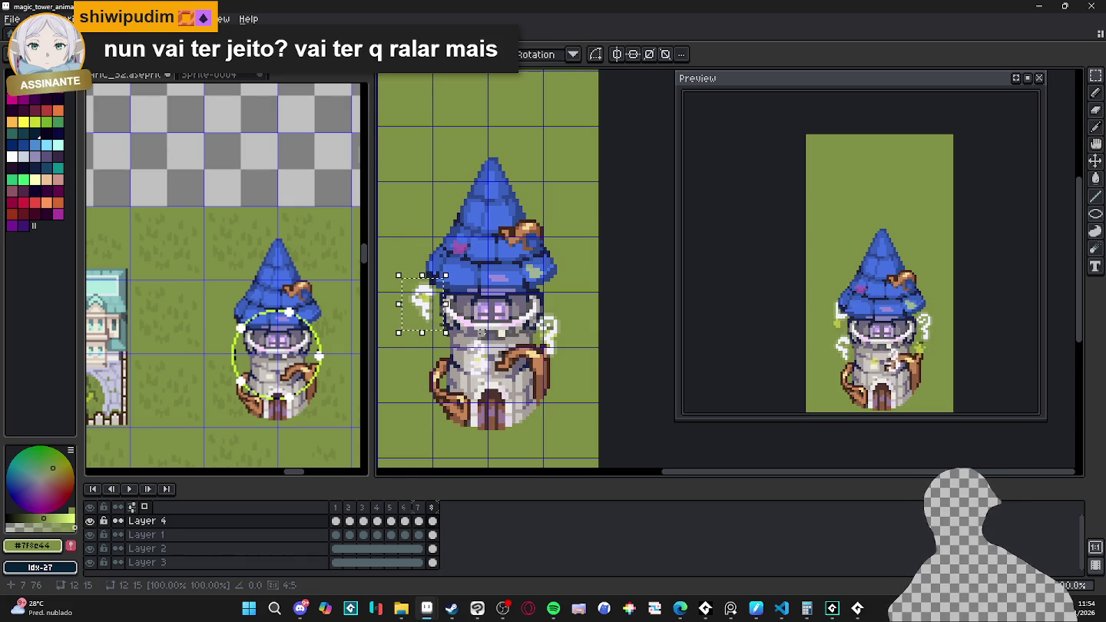
click(483, 332)
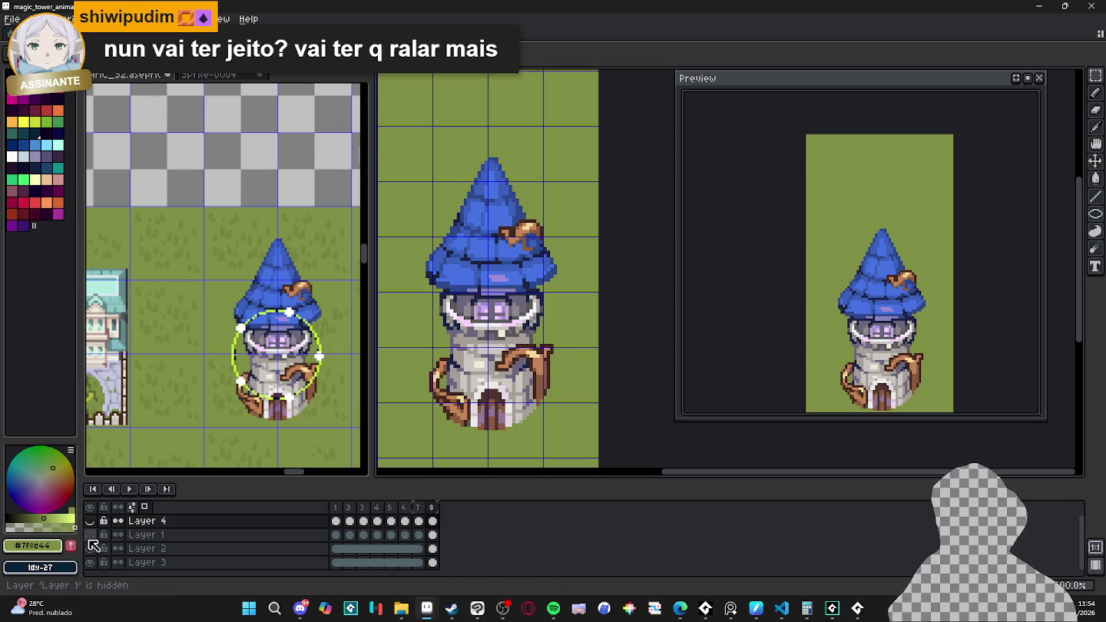
Step: Hide the tower layer and the white glyph layer
click(91, 548)
click(91, 522)
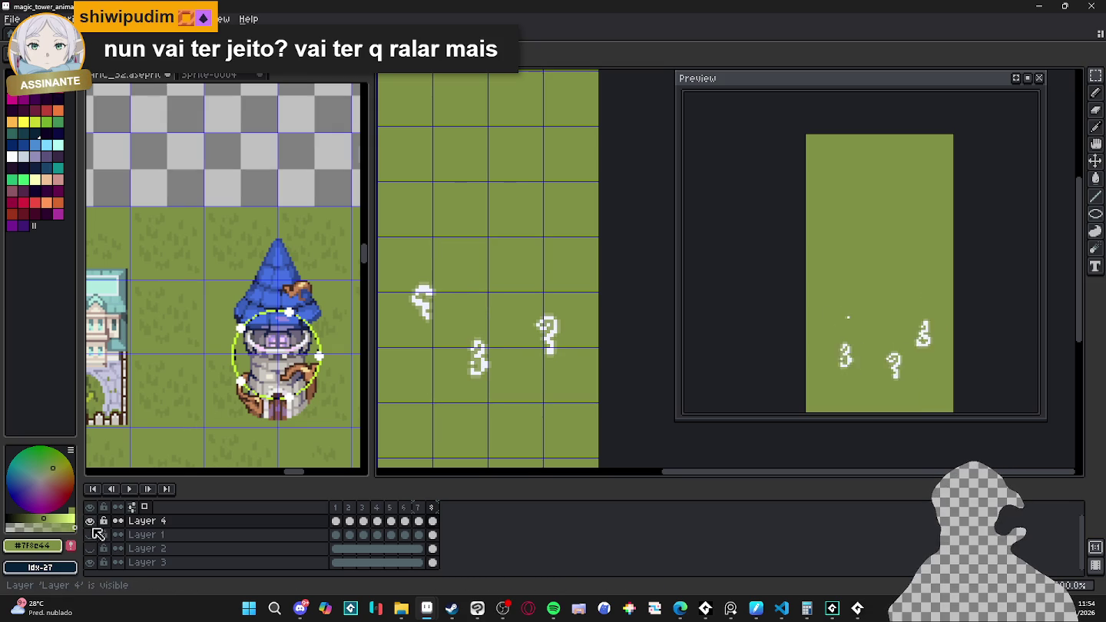
click(91, 521)
click(90, 521)
click(91, 521)
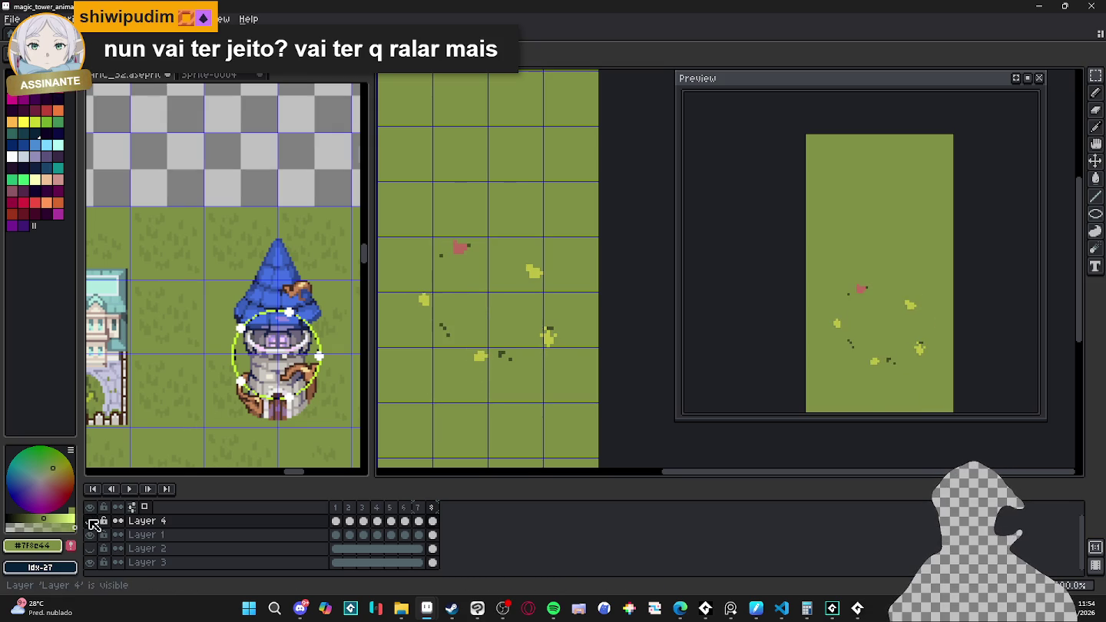
Step: Step through the eight frames, then delete frames 2–8
click(336, 507)
click(349, 508)
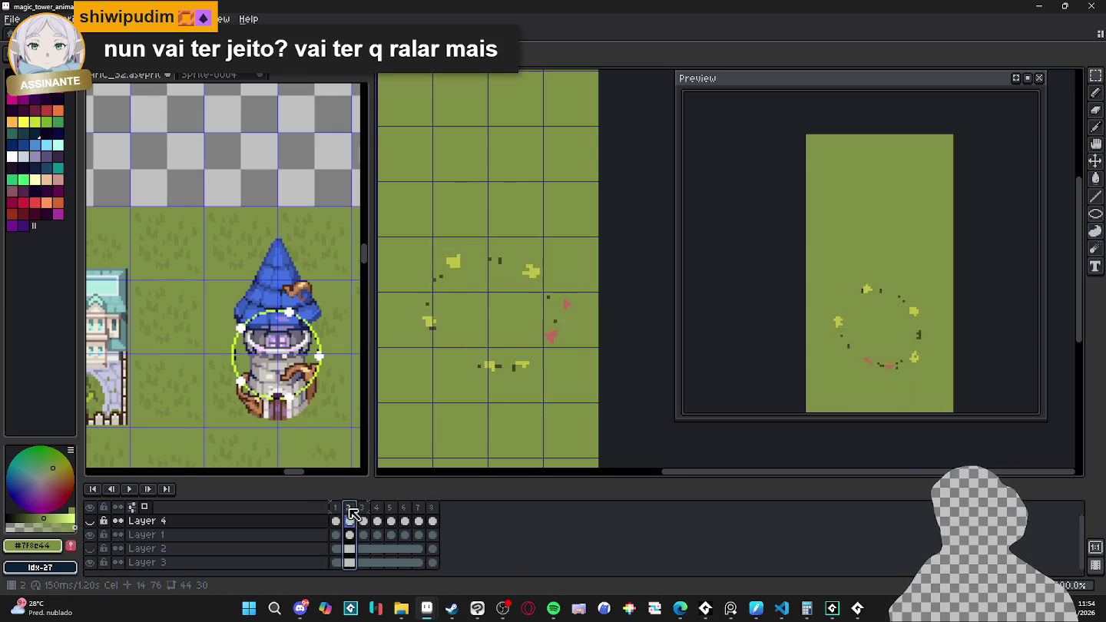
click(363, 508)
click(376, 508)
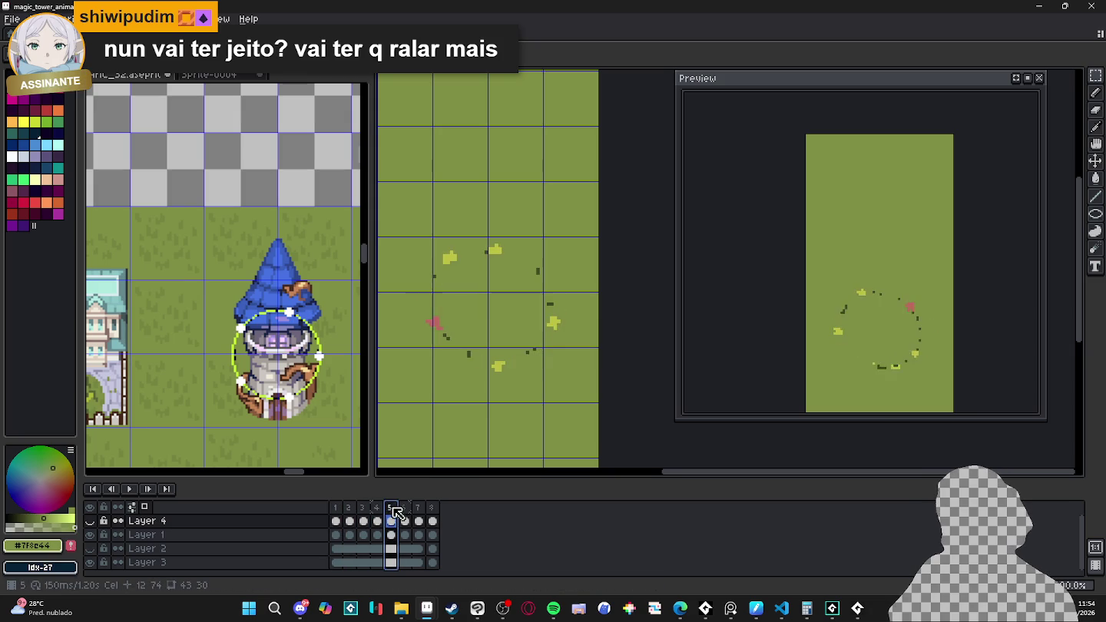
click(390, 508)
click(405, 508)
click(418, 508)
click(432, 508)
drag(441, 509, 351, 509)
key(Delete)
Step: Clear the white glyphs from Layer 4's cel
scroll(484, 386, down, 2)
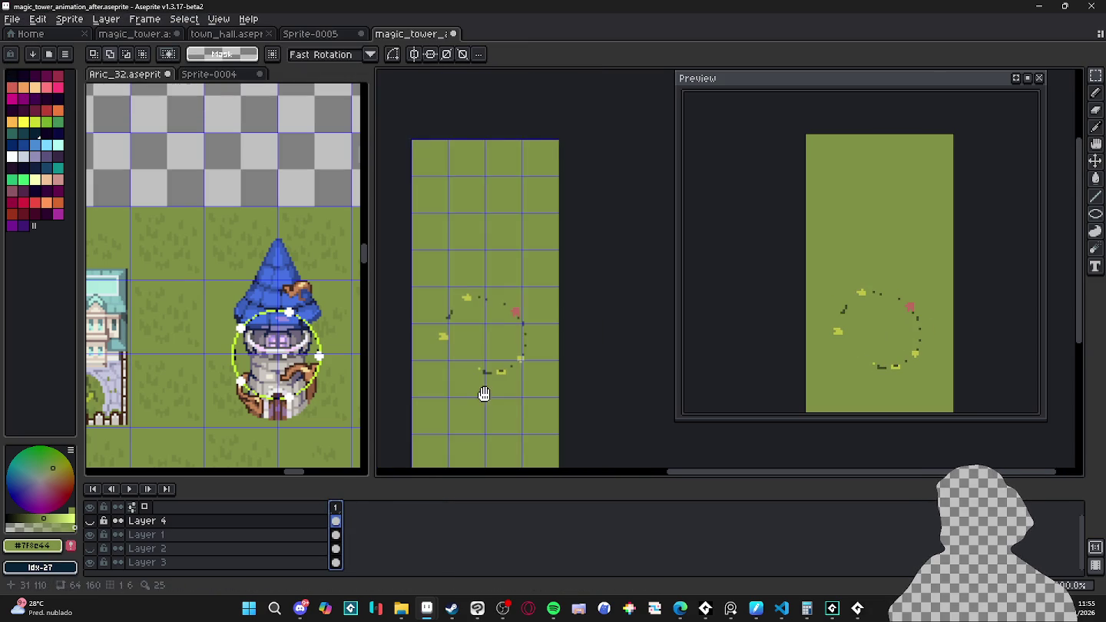
click(89, 521)
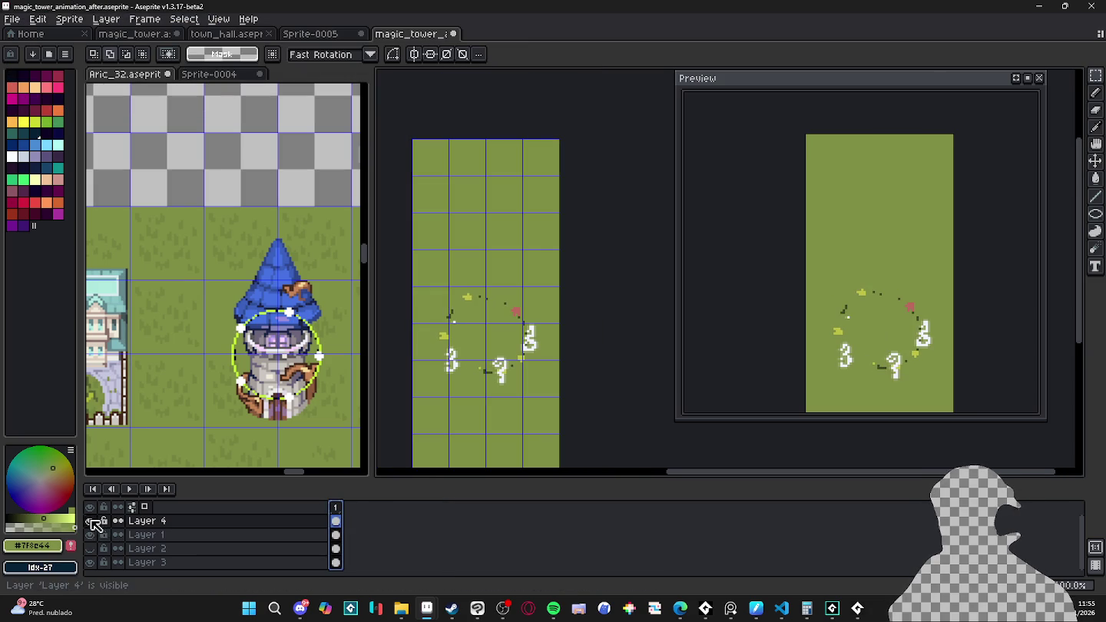
click(336, 521)
key(Delete)
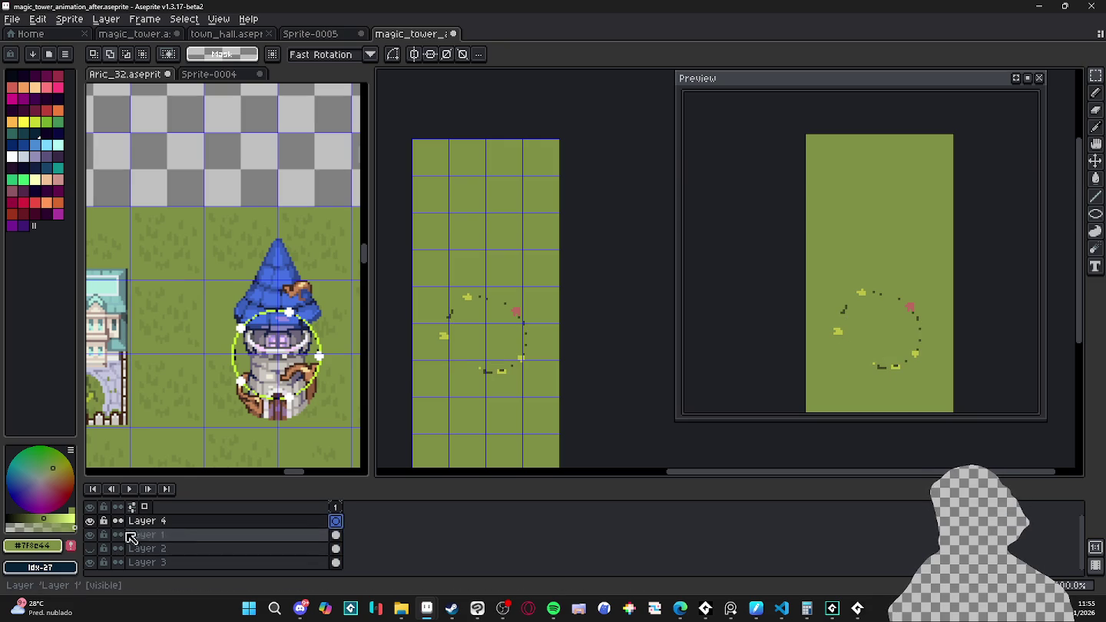
Step: Show only the tower layer over the grass, then return to the Aric_32 map
double_click(90, 548)
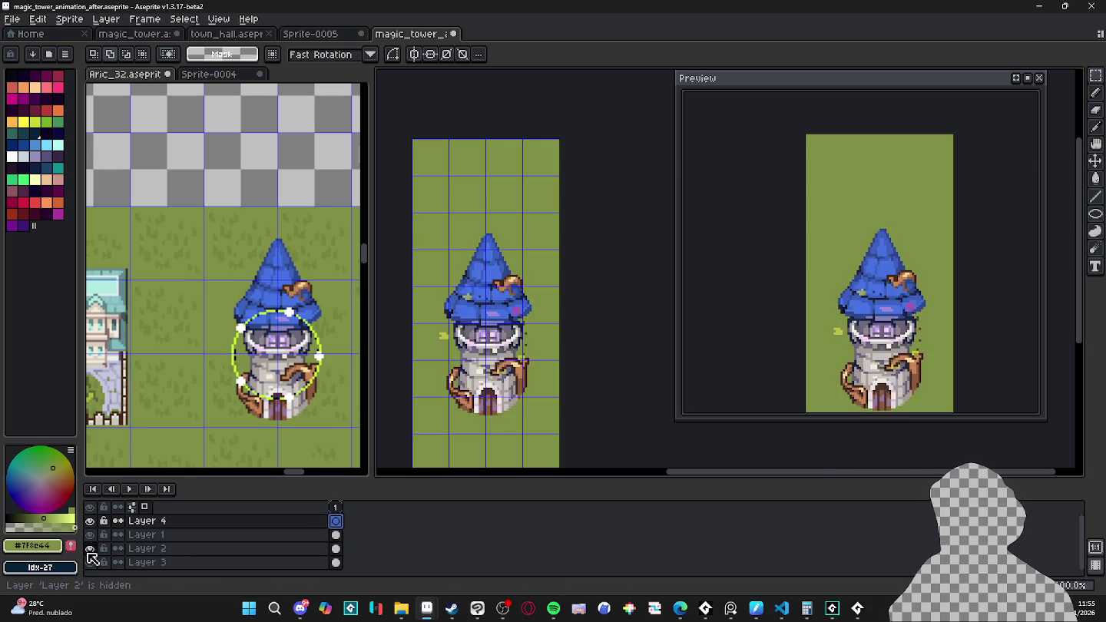
alt+click(90, 549)
click(90, 562)
click(90, 549)
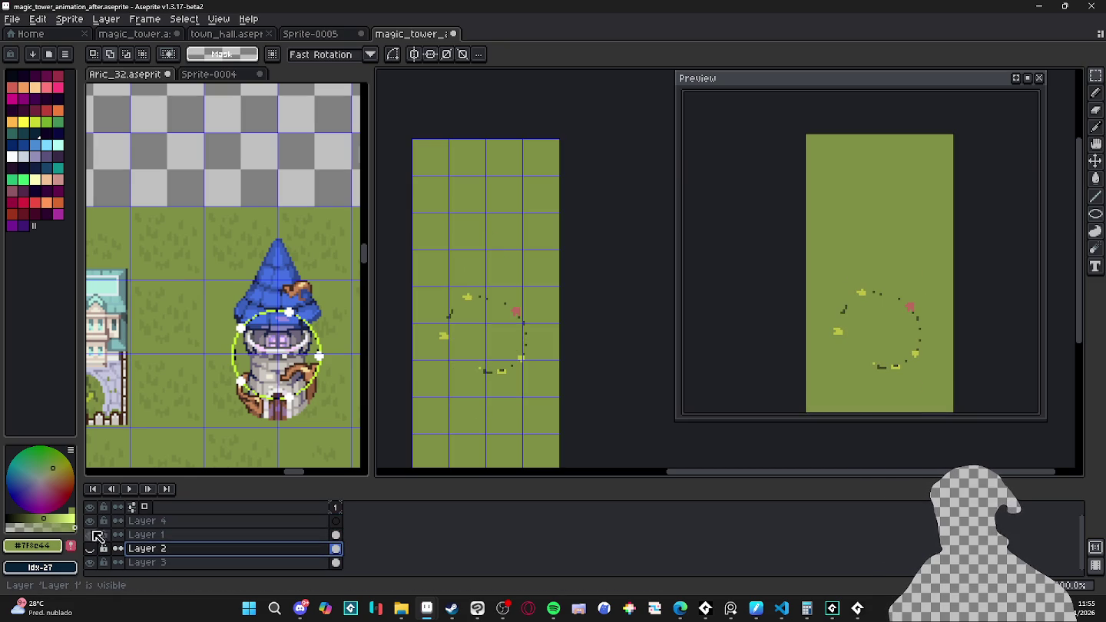
click(91, 522)
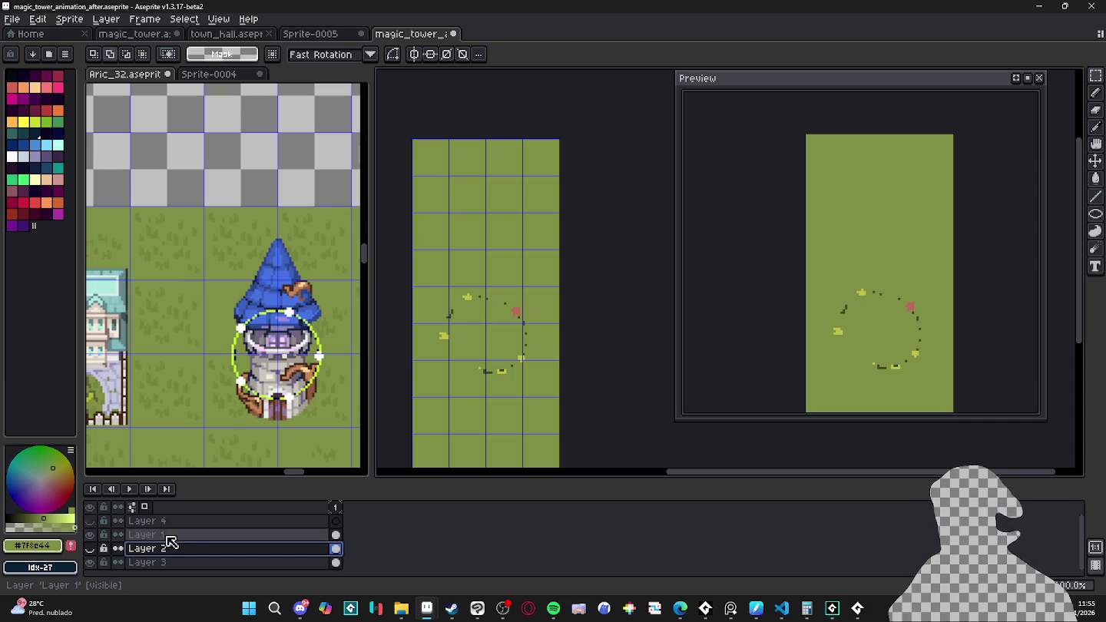
click(90, 549)
scroll(307, 396, up, 1)
key(v)
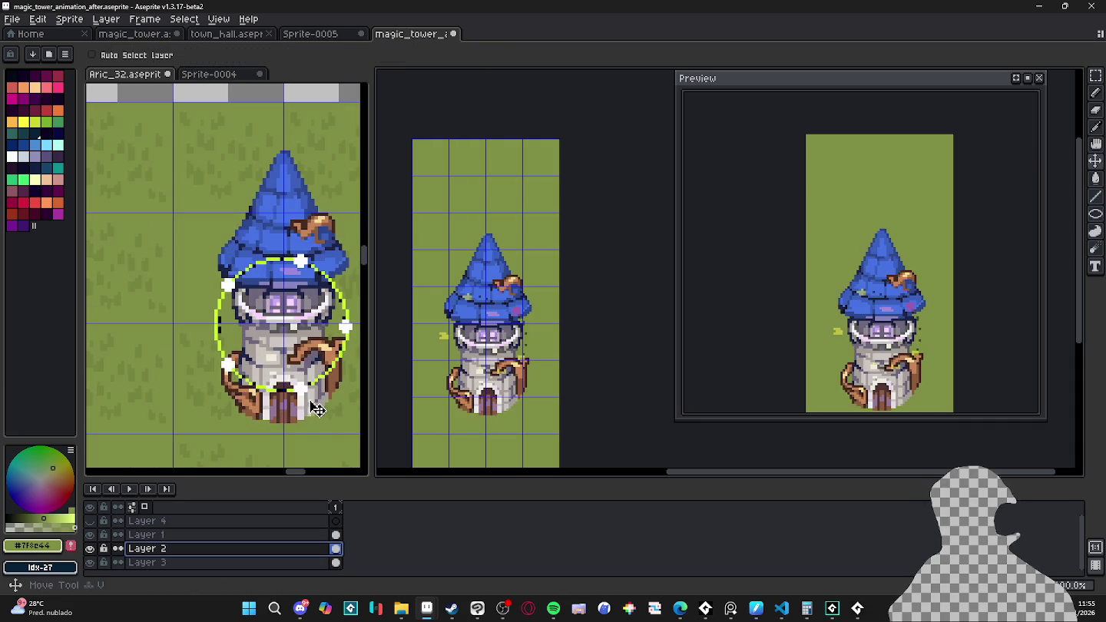
click(306, 396)
Step: Marquee and copy the tower area on the Aric_32 map
key(m)
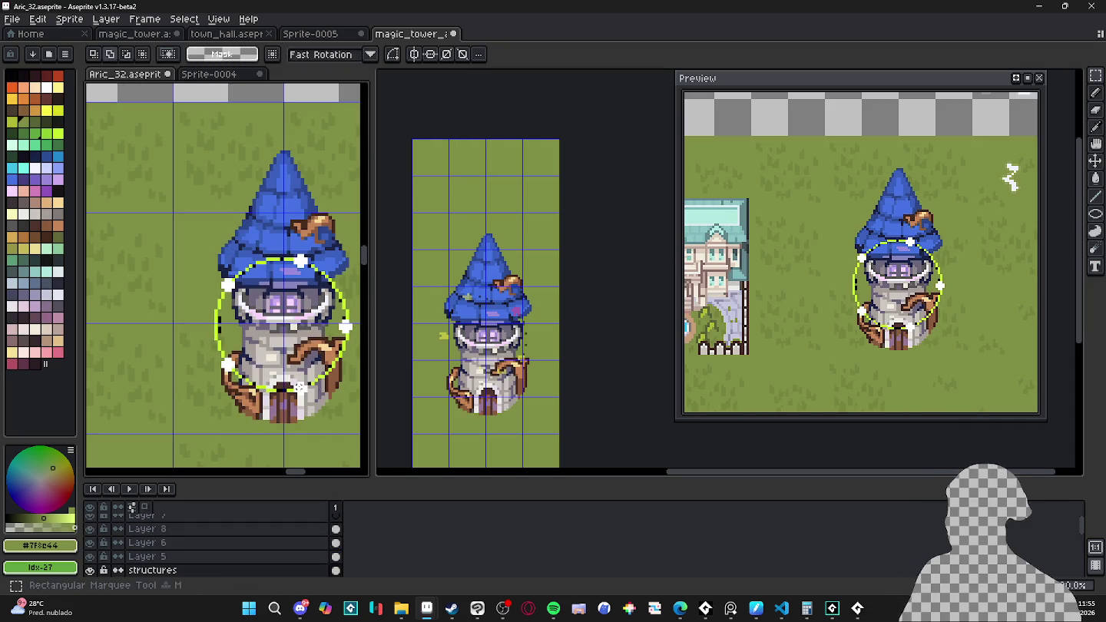
drag(170, 213, 359, 413)
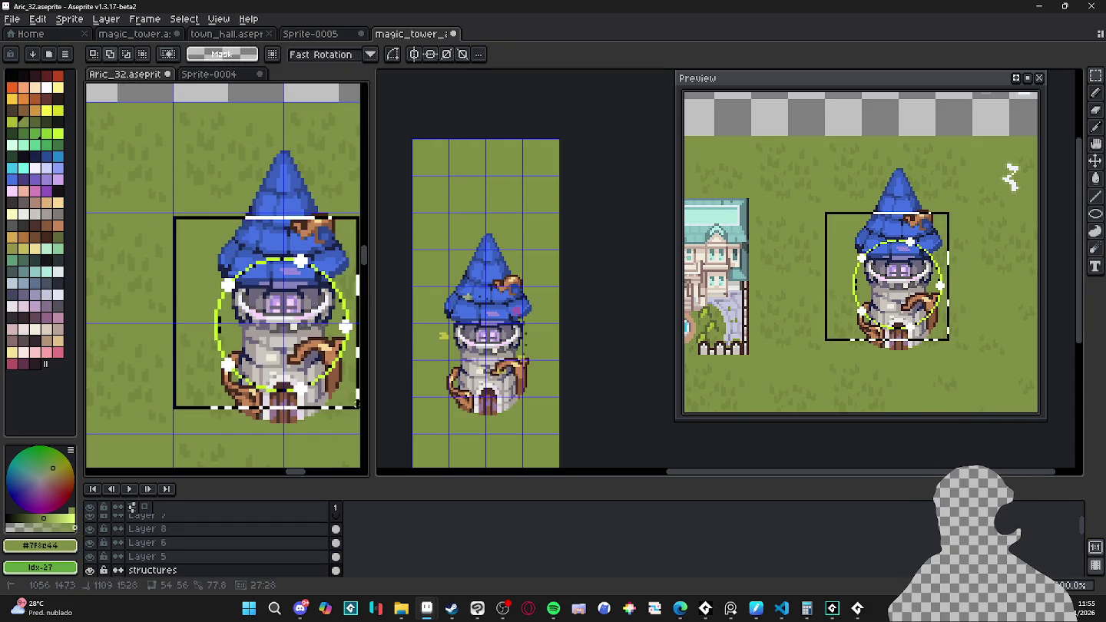
key(v)
click(488, 307)
scroll(488, 307, up, 2)
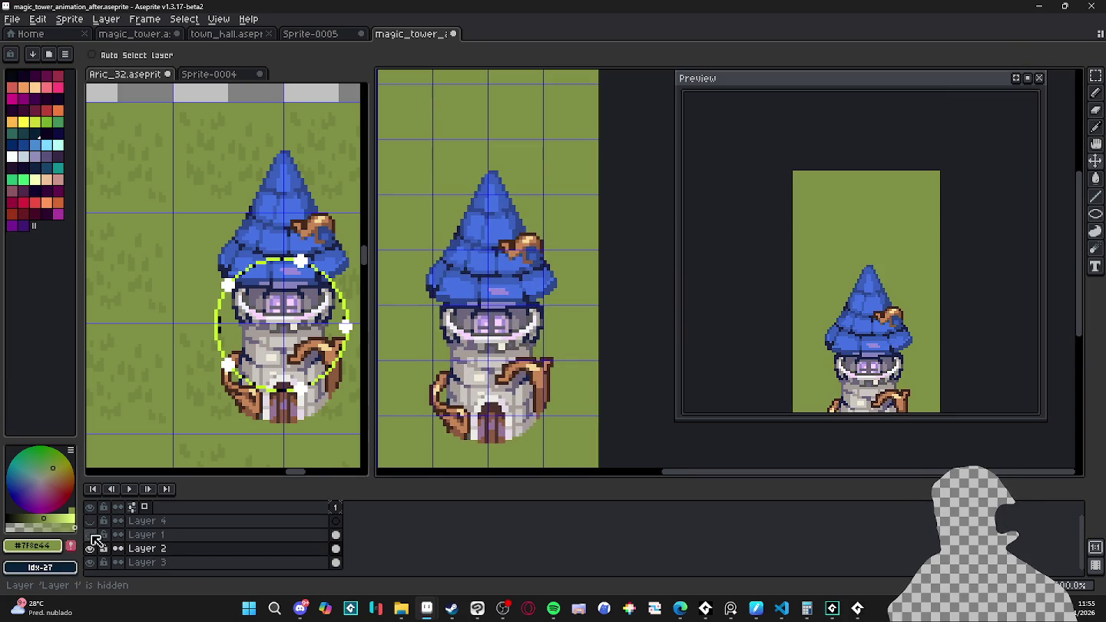
Step: In the magic tower file, delete Layer 1, then paste the tower and cancel its transform
click(162, 536)
key(Delete)
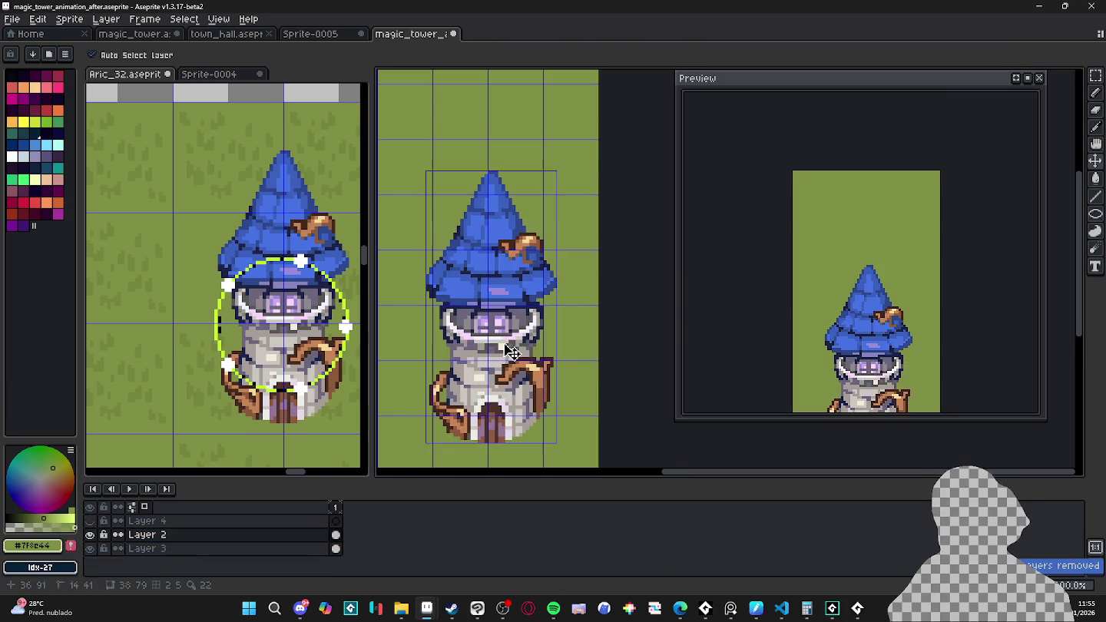
key(ctrl+t)
scroll(666, 321, down, 1)
drag(586, 323, 586, 312)
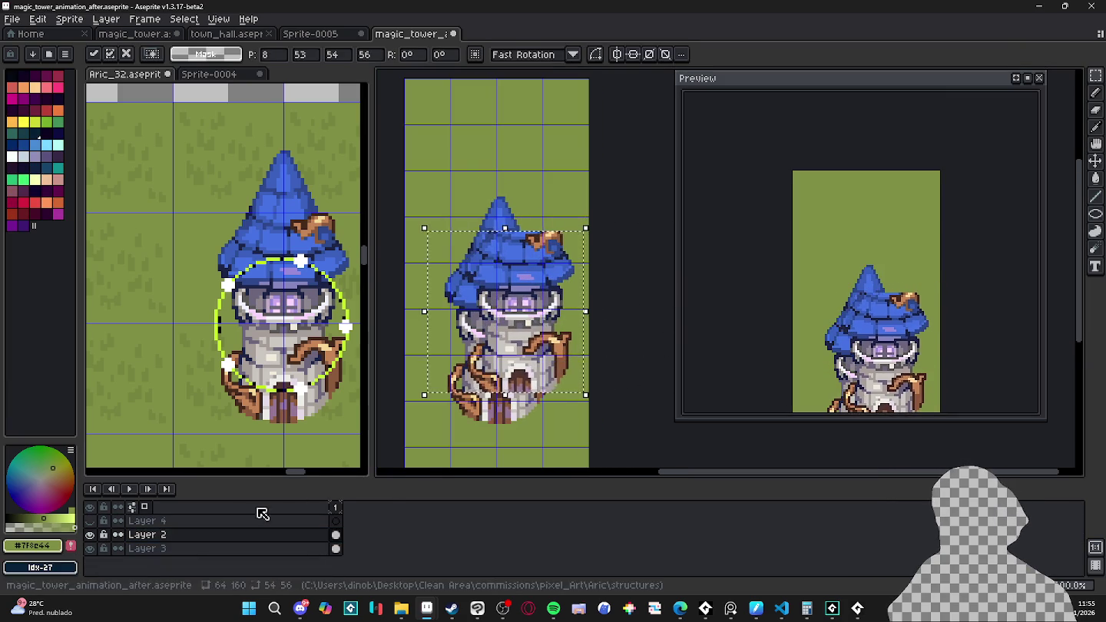
key(Escape)
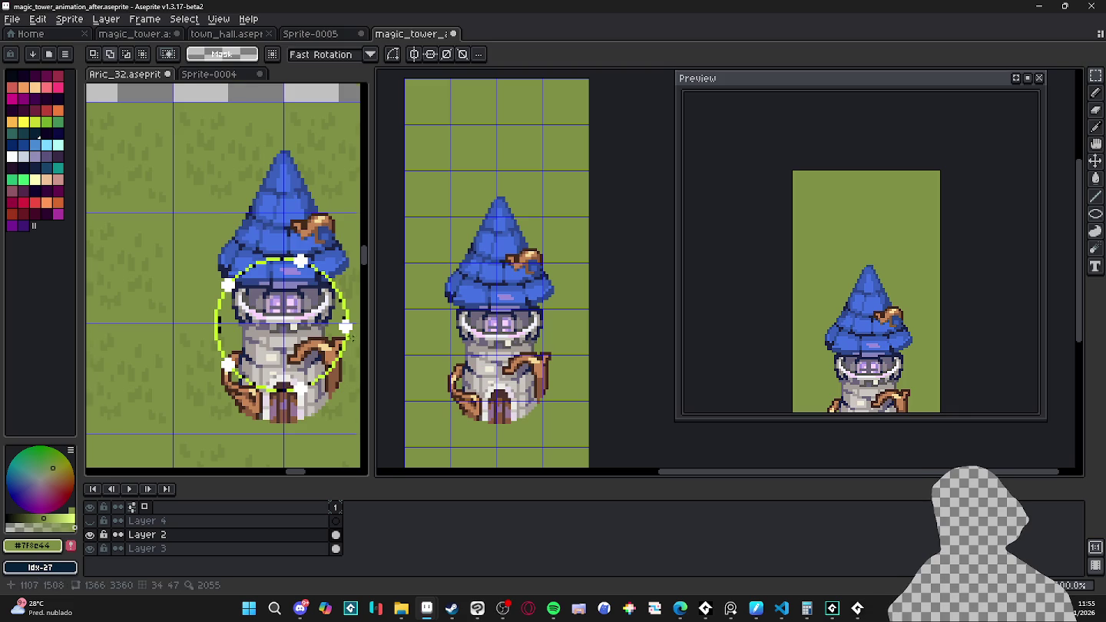
scroll(346, 318, up, 2)
scroll(346, 319, down, 3)
scroll(346, 319, down, 1)
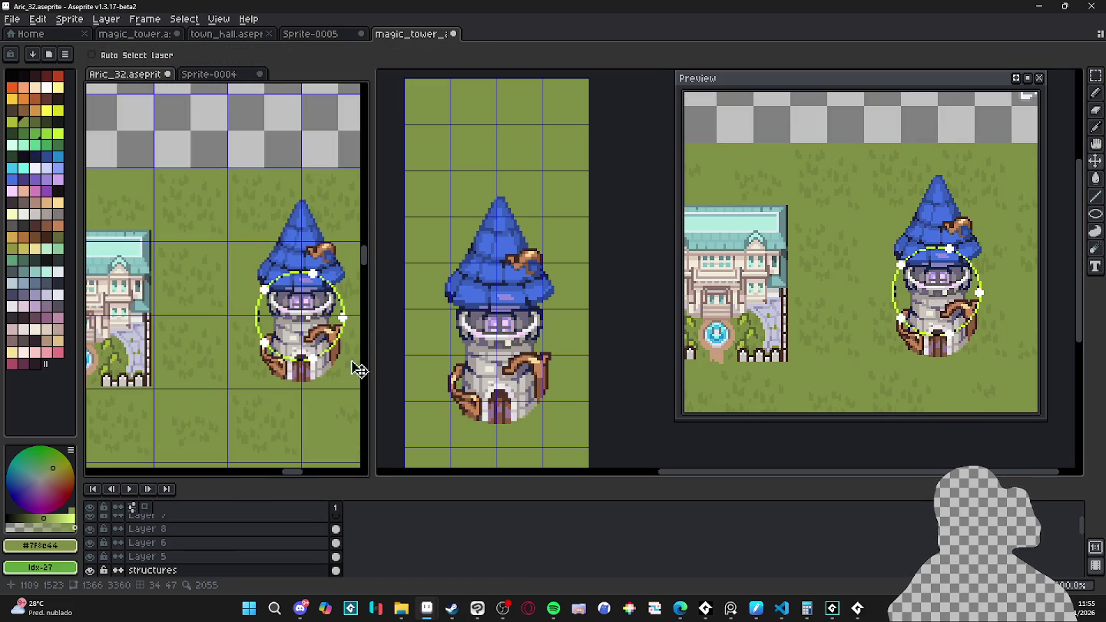
Step: Copy the dotted ring around the map's tower from Layer 8
ctrl+click(351, 324)
click(1096, 75)
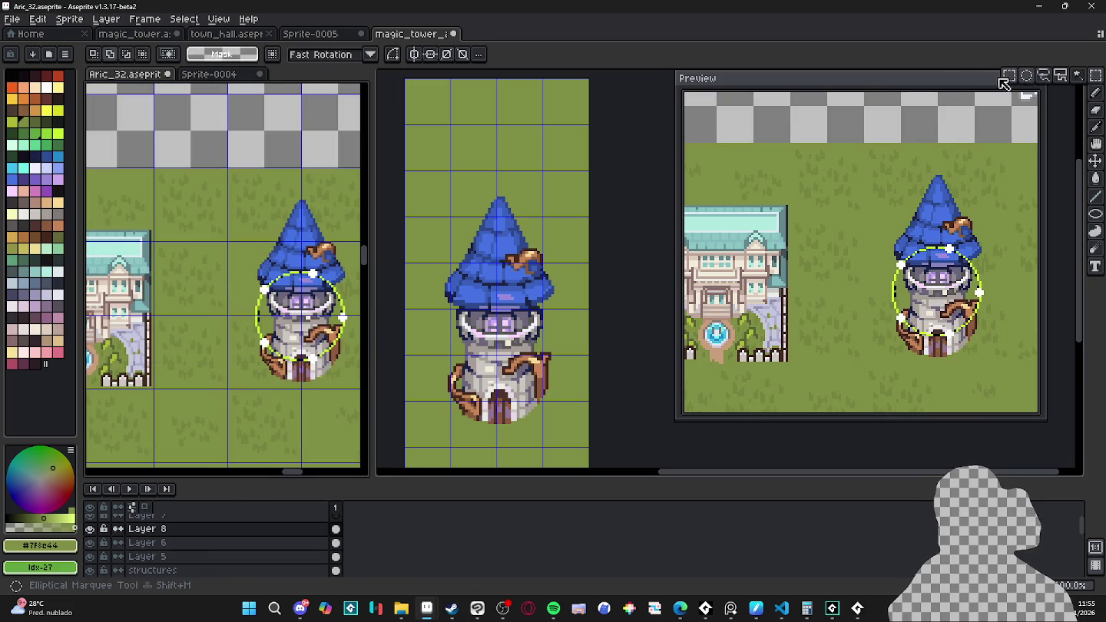
drag(230, 254, 358, 378)
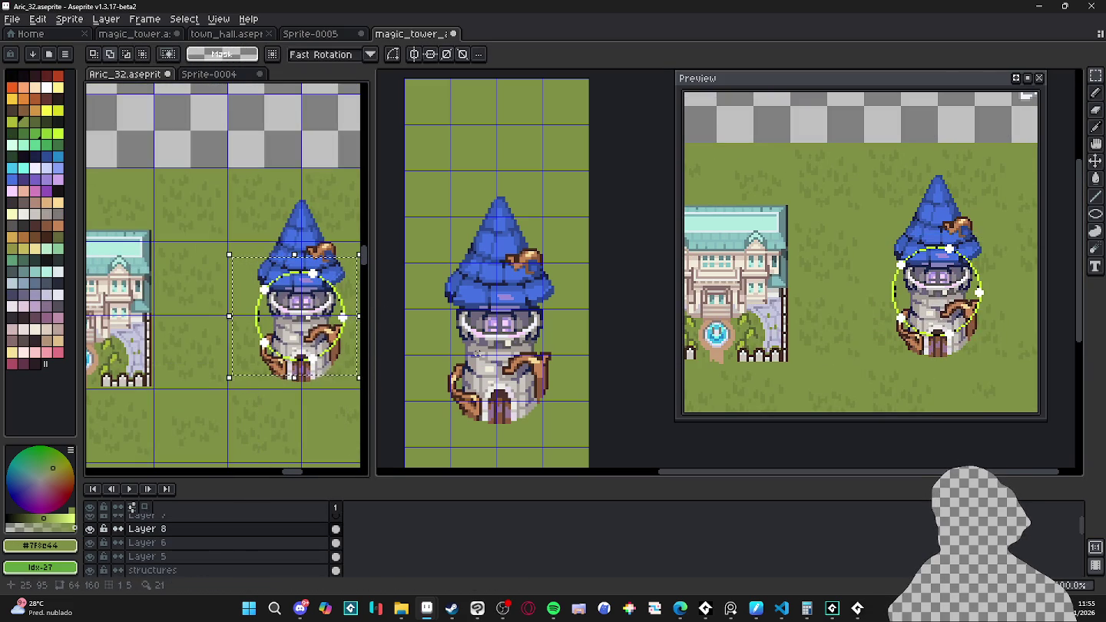
key(ctrl+c)
Step: Back in the magic tower file, toggle the tower layer and select Layer 4
click(492, 349)
scroll(495, 349, up, 1)
scroll(498, 350, up, 1)
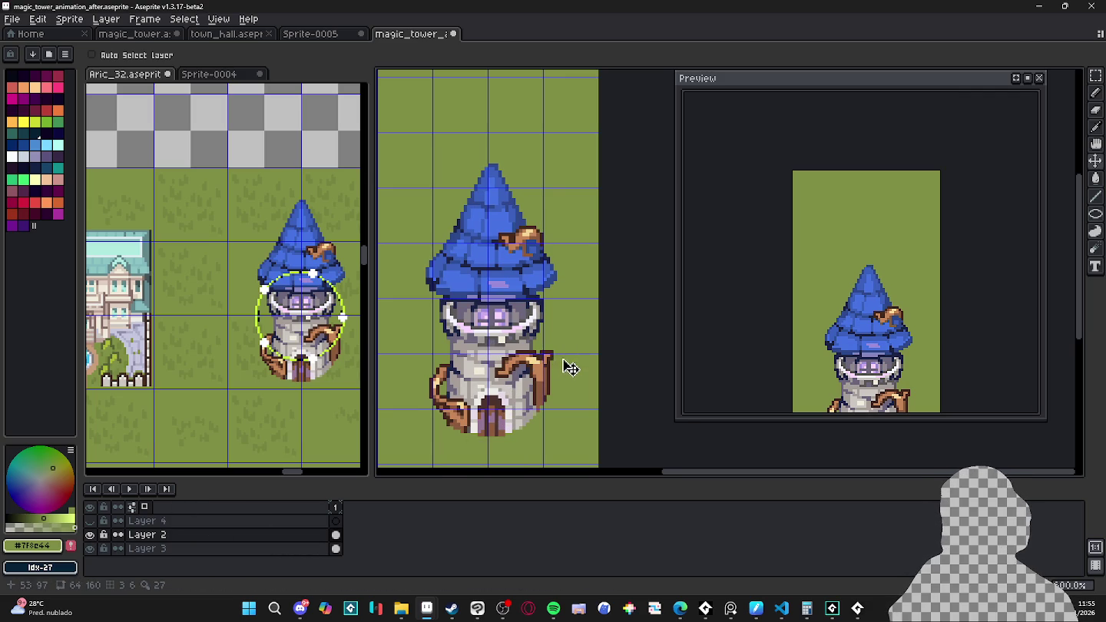
click(90, 534)
click(90, 534)
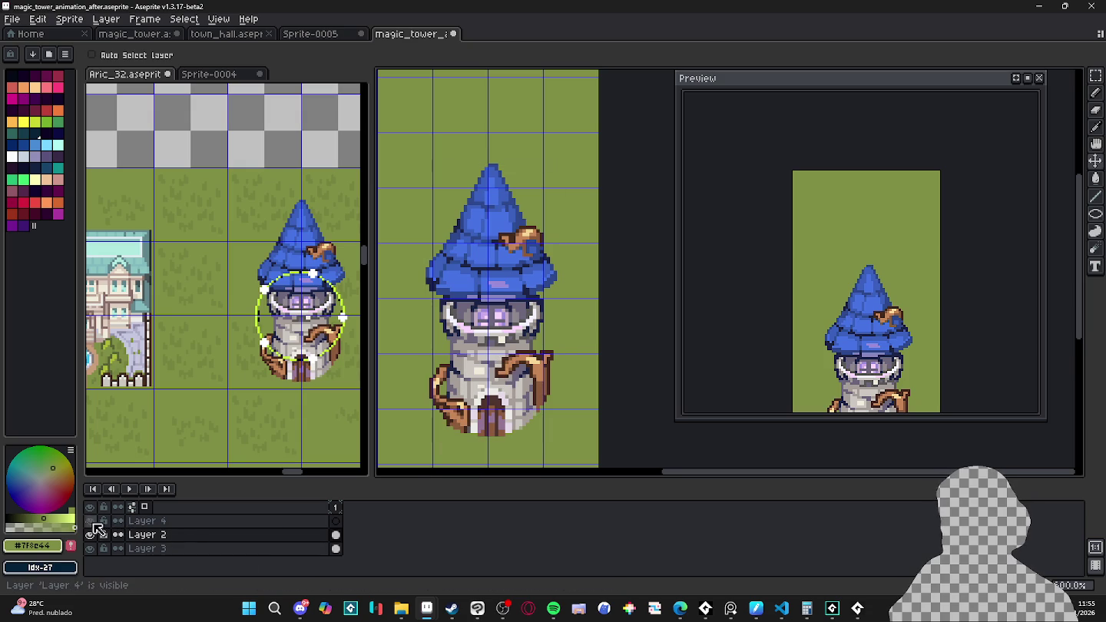
click(324, 522)
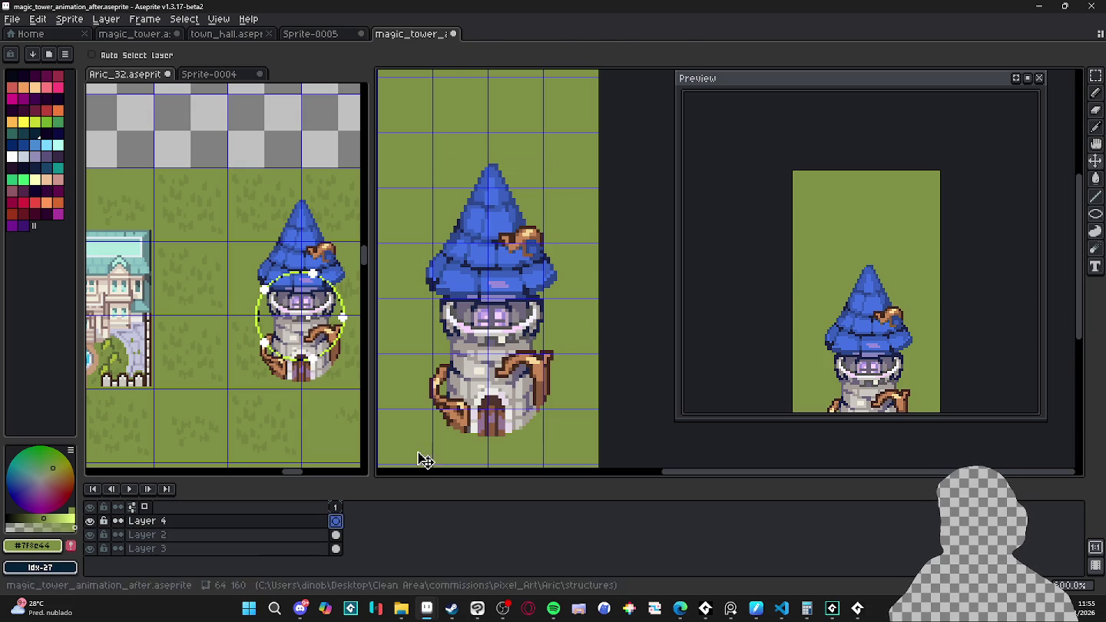
Step: Paste the dotted ring onto Layer 4, nudged one pixel down and left
key(ctrl+v)
drag(444, 374, 440, 376)
click(58, 87)
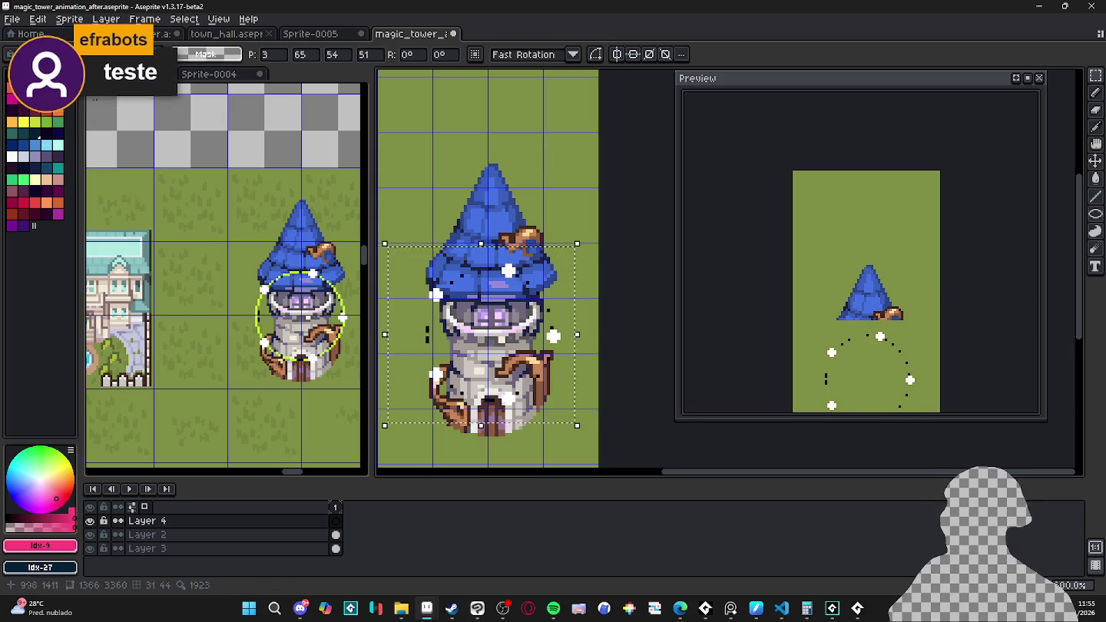
key(g)
Step: With contiguous fill, colour the top dot pink and three other dots yellow
click(508, 270)
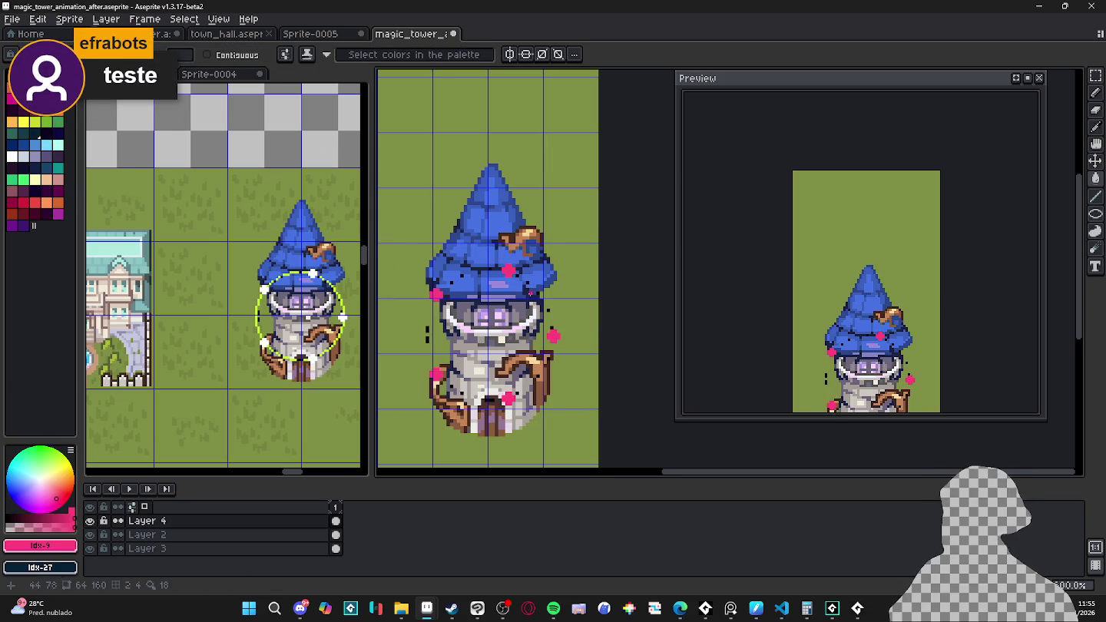
key(ctrl+z)
click(207, 54)
click(509, 271)
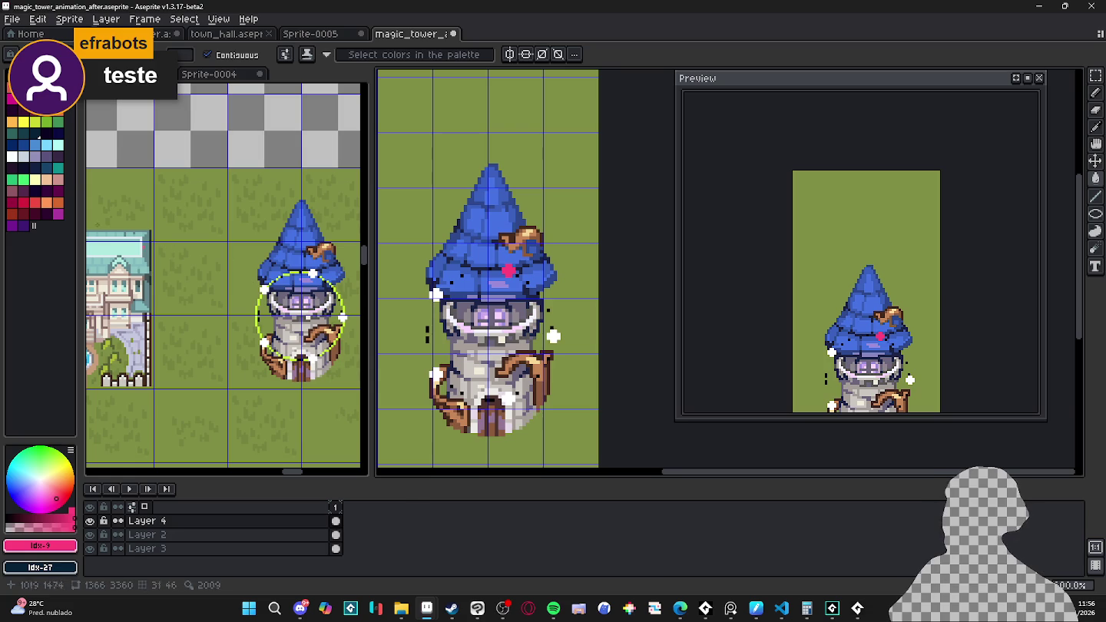
click(23, 121)
click(553, 336)
click(437, 375)
click(436, 294)
Step: Hide the tower layer so only the dotted ring shows on grass
key(m)
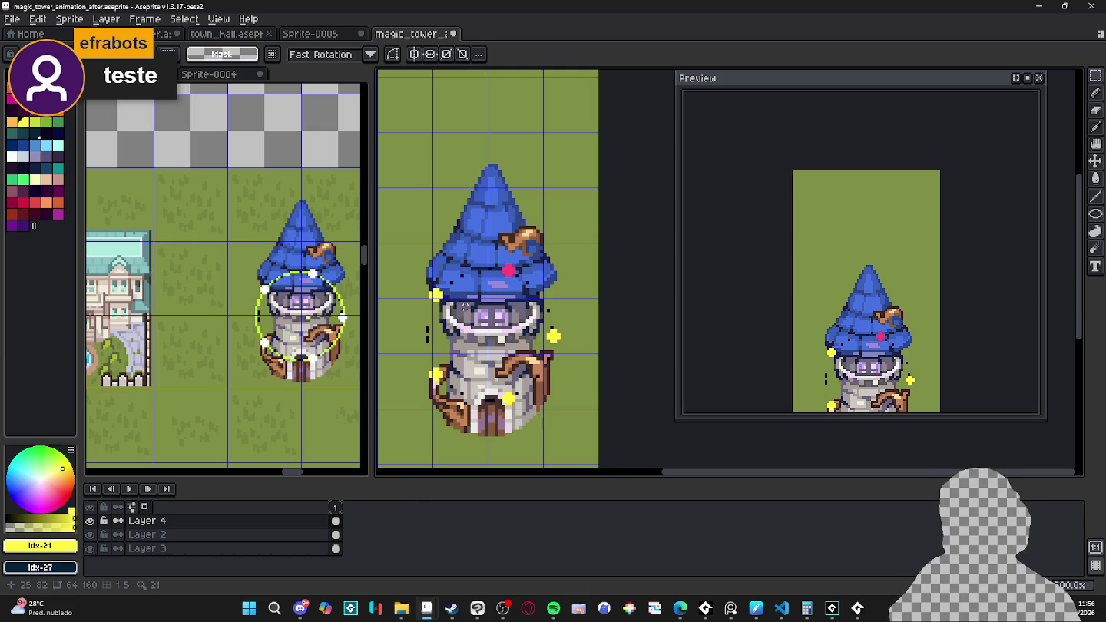
scroll(487, 311, down, 2)
click(91, 536)
click(91, 535)
click(90, 536)
scroll(532, 330, up, 1)
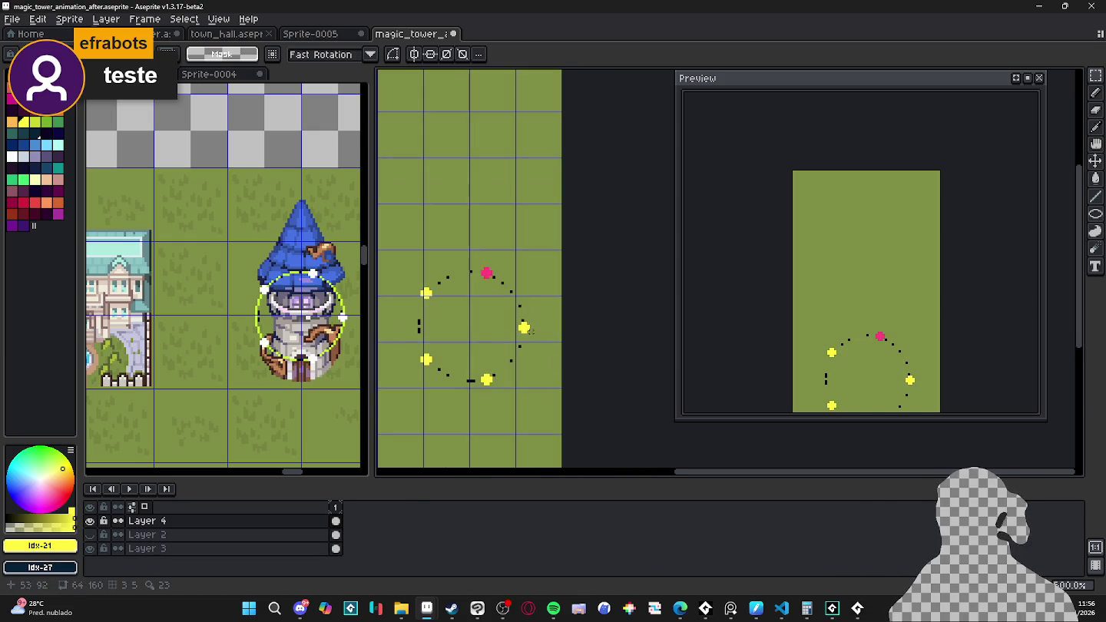
Step: Add frame 2 with the dotted ring rotated about 26.6° around its centre
scroll(541, 318, up, 1)
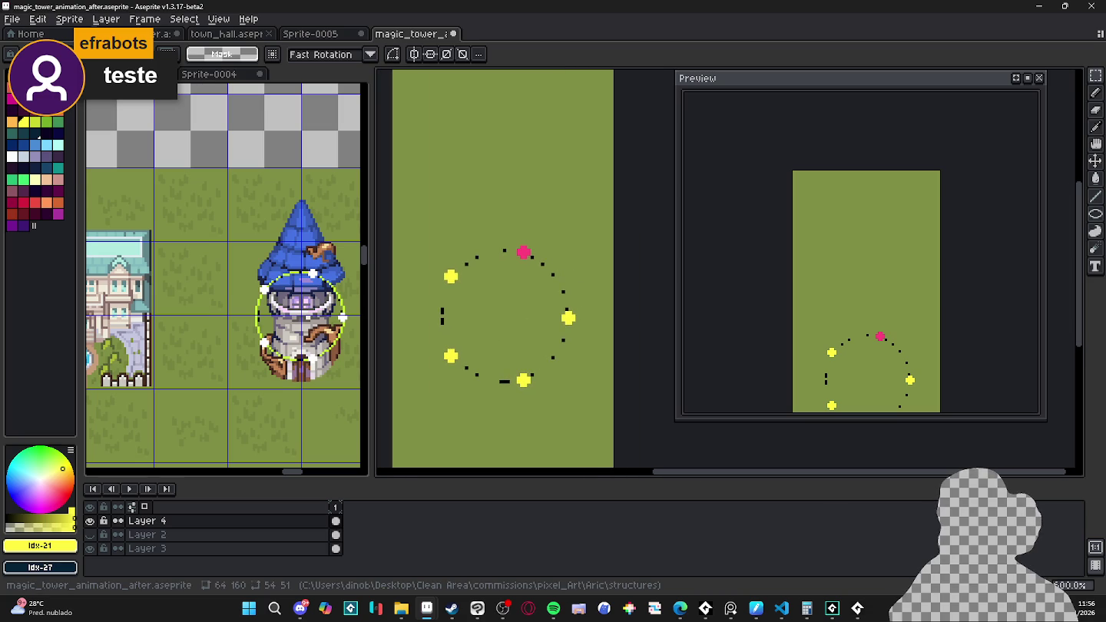
key(alt+n)
mouse_move(438, 390)
mouse_down()
mouse_move(579, 243)
mouse_move(612, 275)
mouse_up()
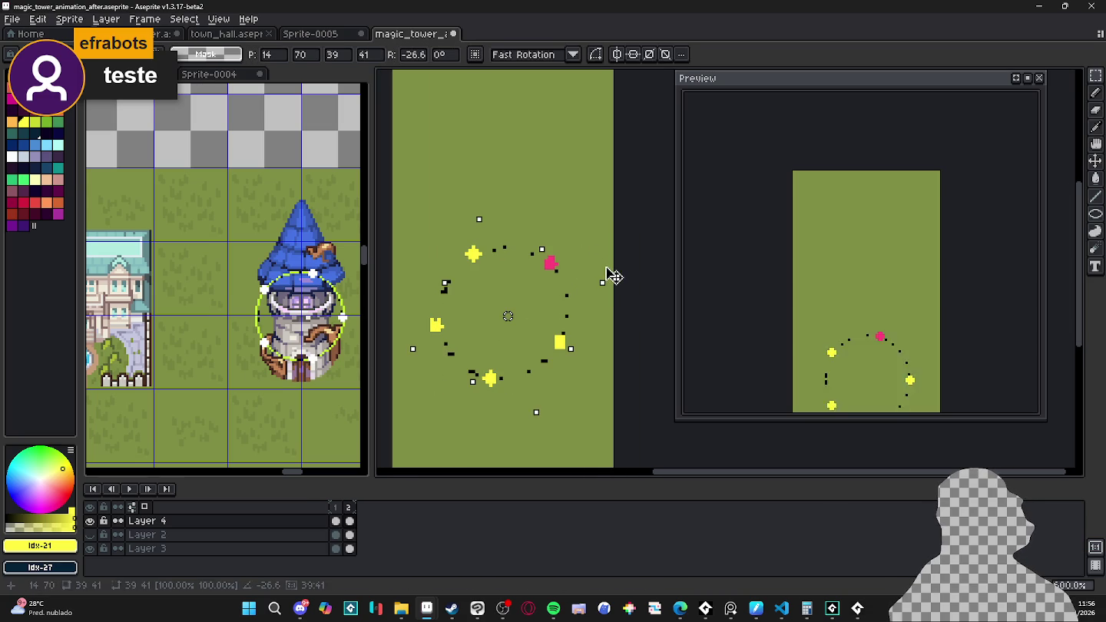
key(Return)
click(336, 508)
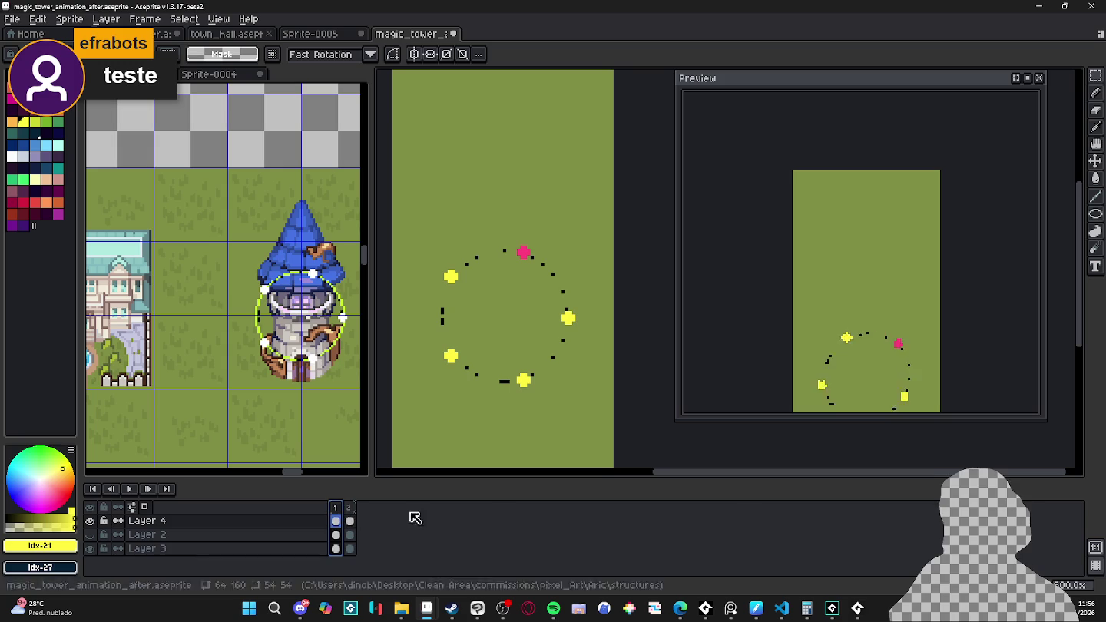
Step: Add frames 3 and 4, each with the ring rotated further, frame 4 by 63.4°
key(alt+n)
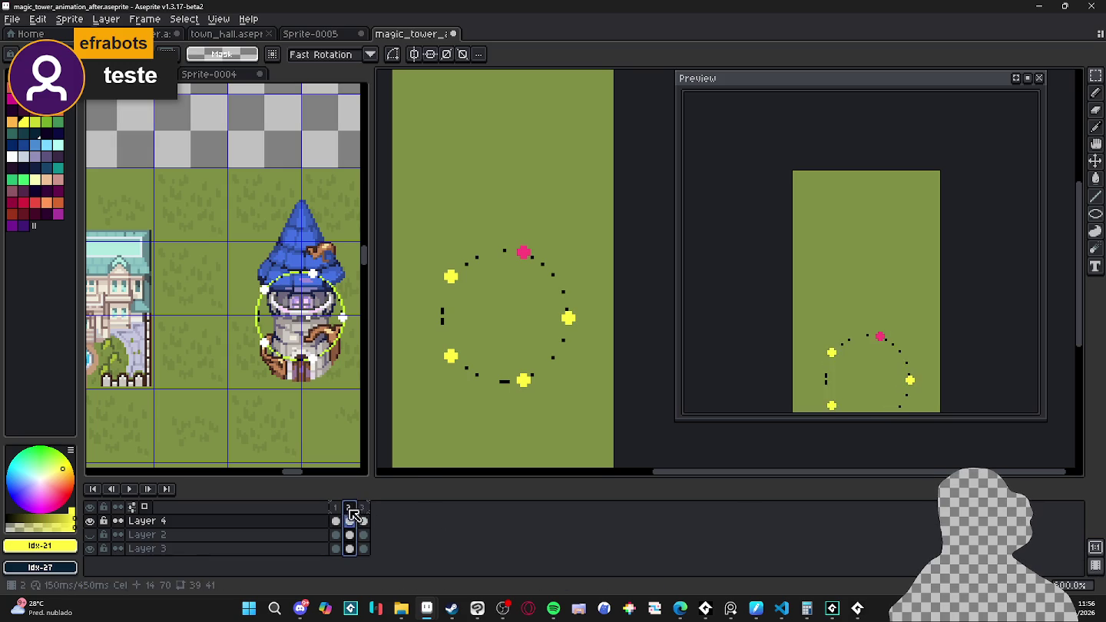
click(364, 521)
mouse_move(438, 391)
mouse_down()
mouse_move(579, 242)
mouse_move(623, 323)
mouse_up()
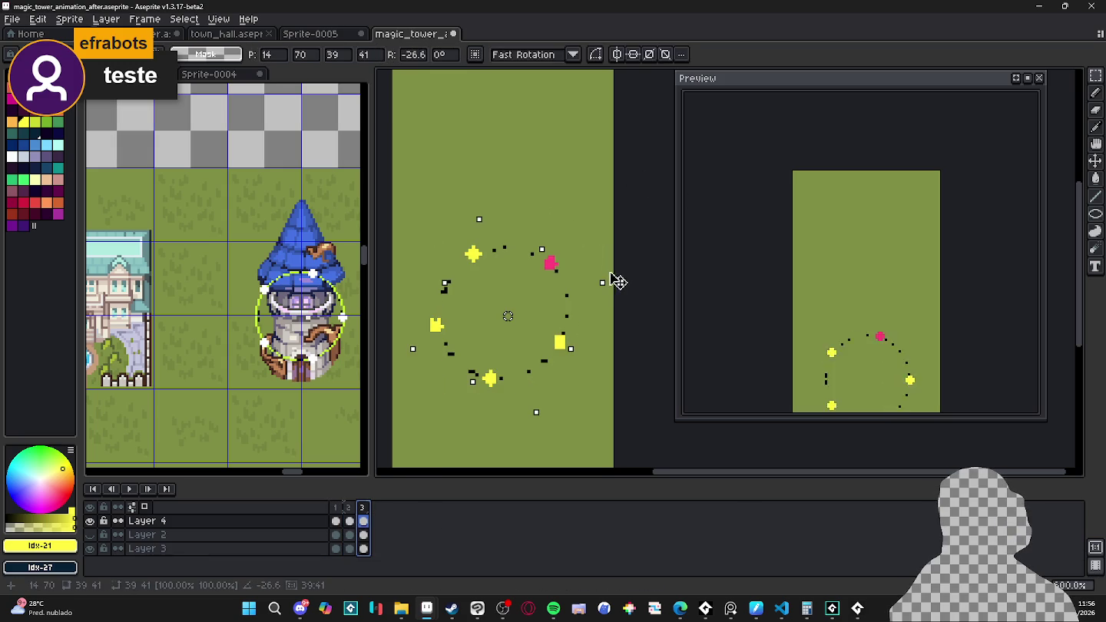
key(Return)
key(alt+n)
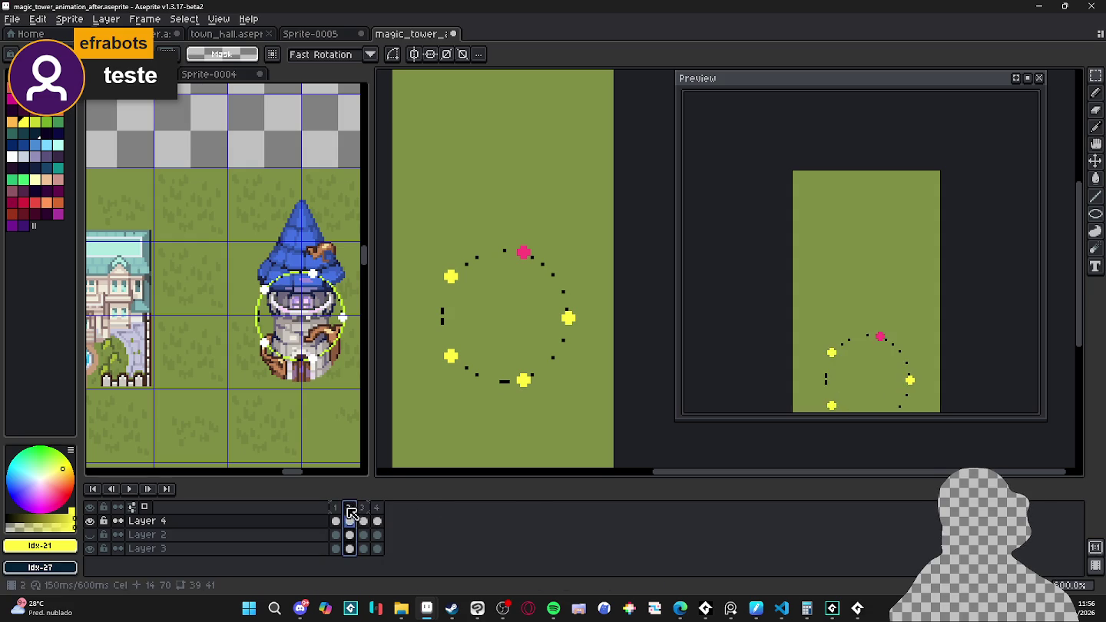
click(377, 507)
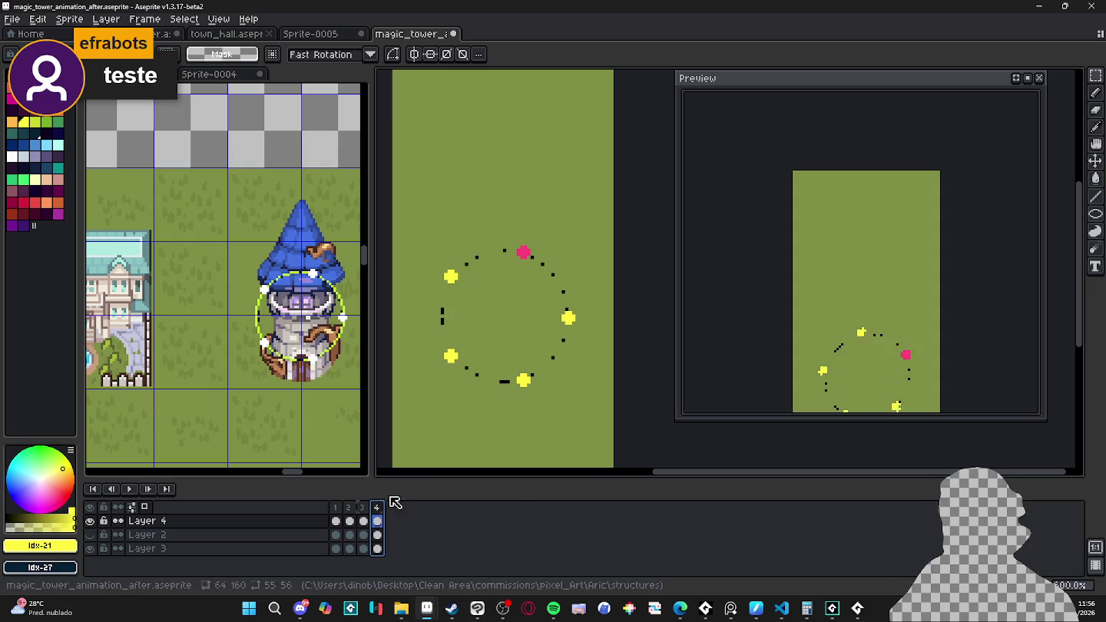
key(ctrl+t)
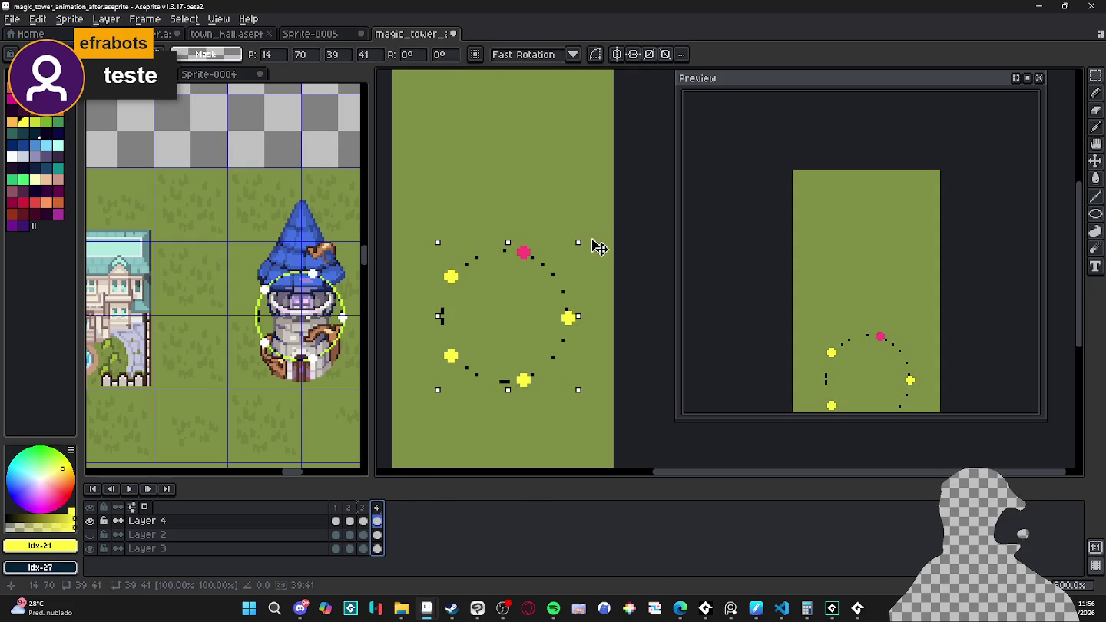
drag(598, 248, 622, 344)
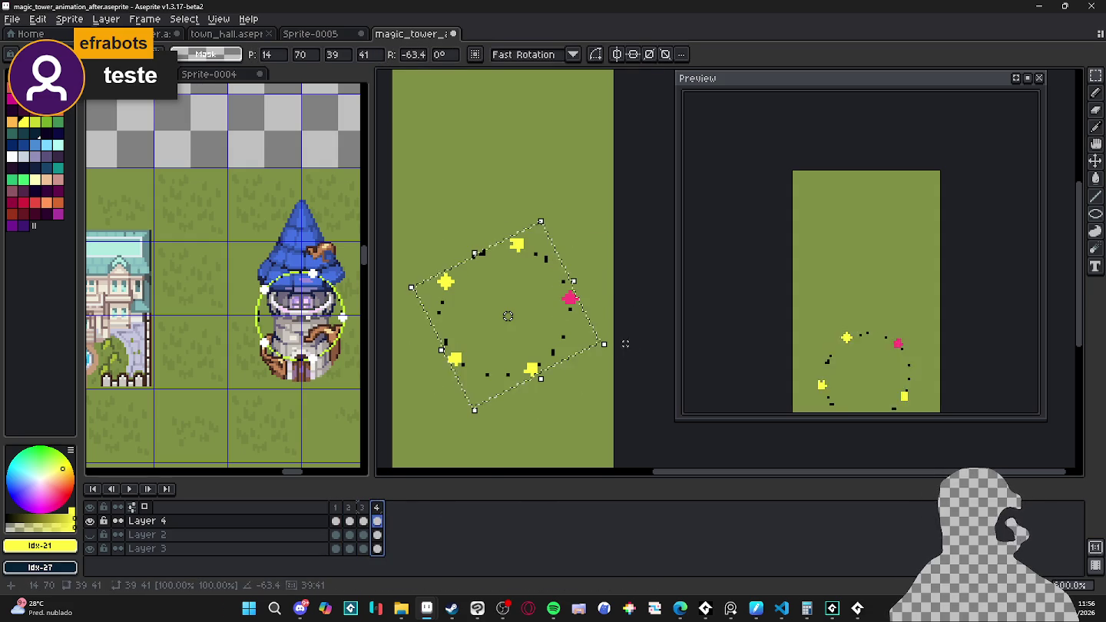
key(Return)
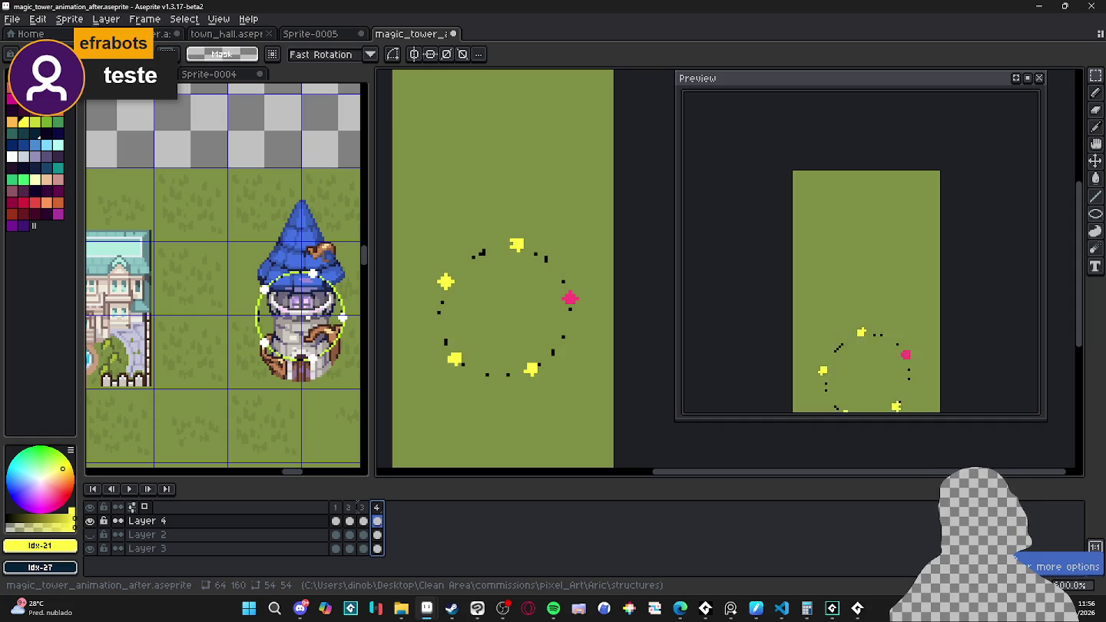
Step: Add frame 5 with the ring rotated another step around its centre
key(alt+n)
mouse_move(607, 245)
mouse_down()
mouse_move(612, 340)
mouse_move(606, 315)
mouse_up()
key(Return)
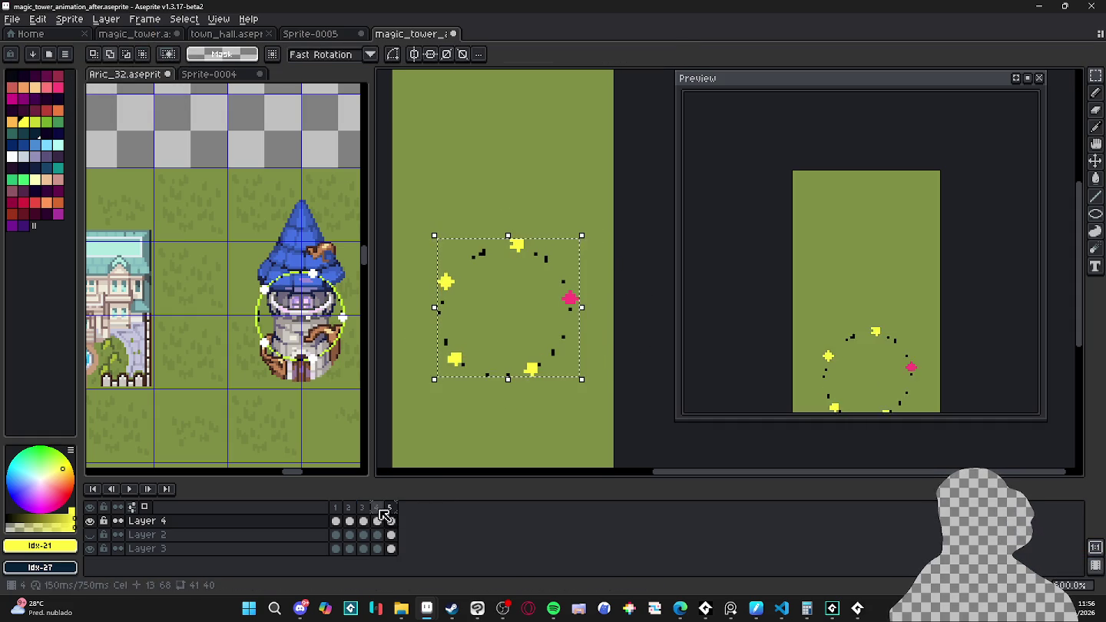
click(387, 511)
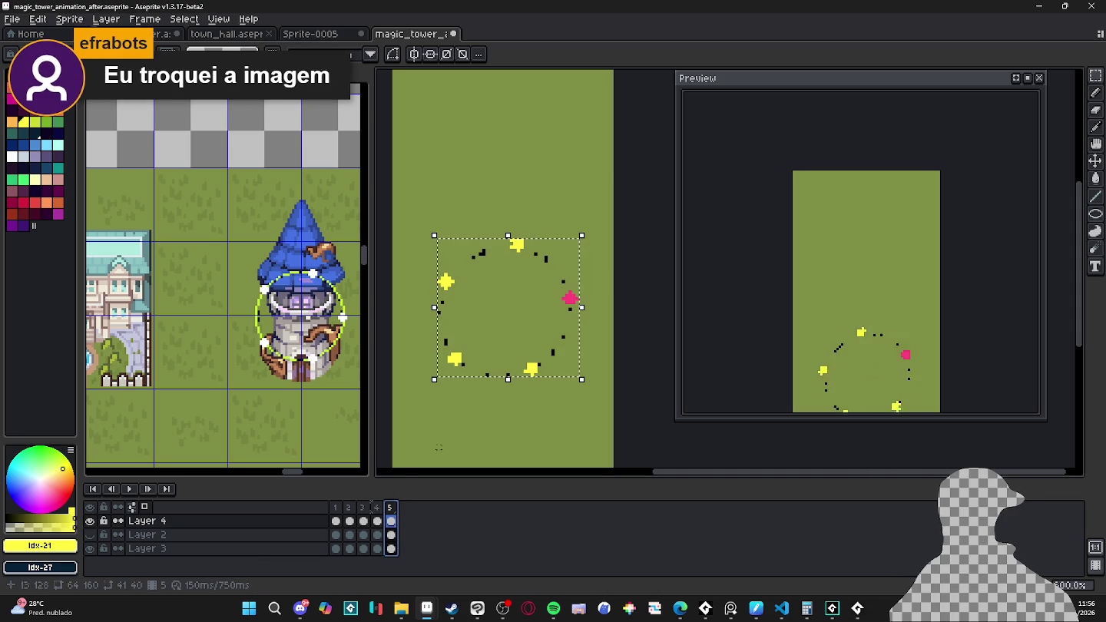
drag(598, 240, 629, 293)
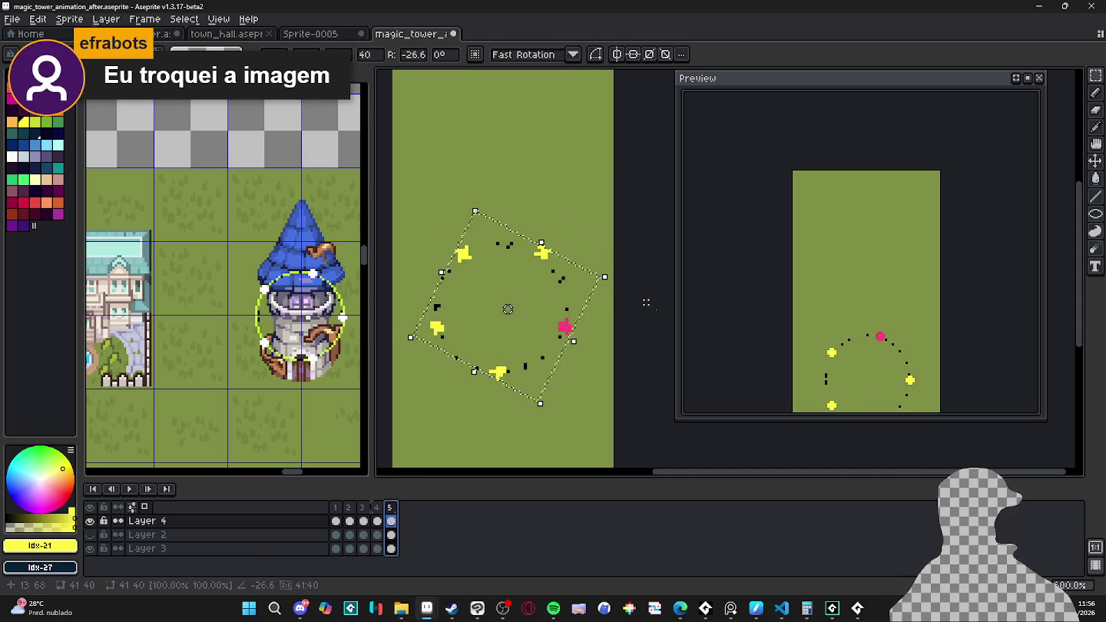
key(Return)
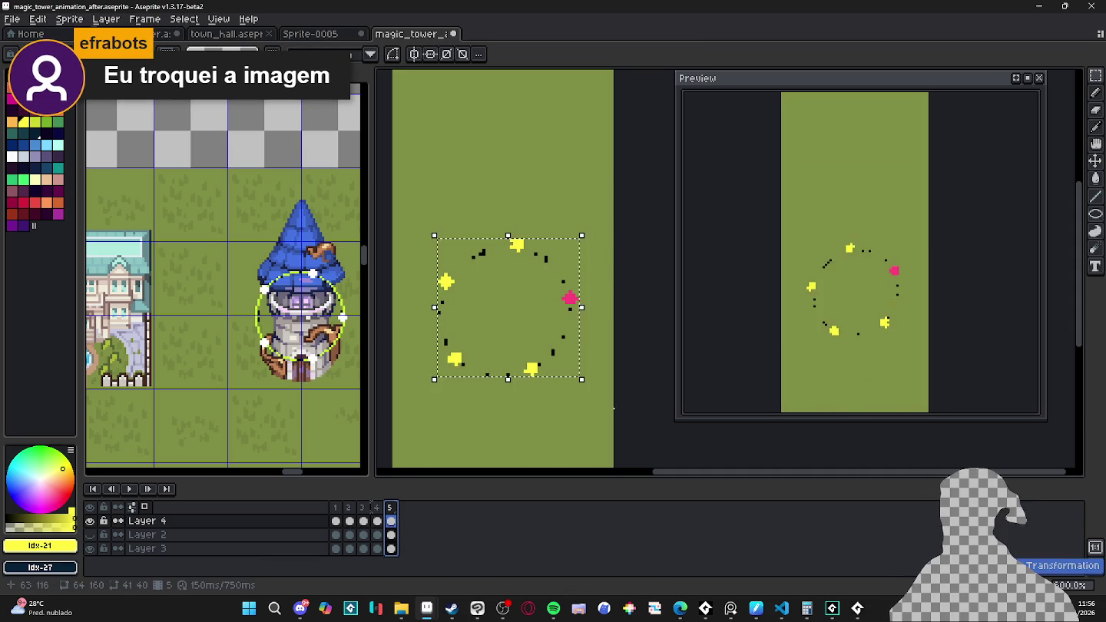
Step: Rotate the ring one more step and review the animation from frame 1
drag(607, 266, 583, 233)
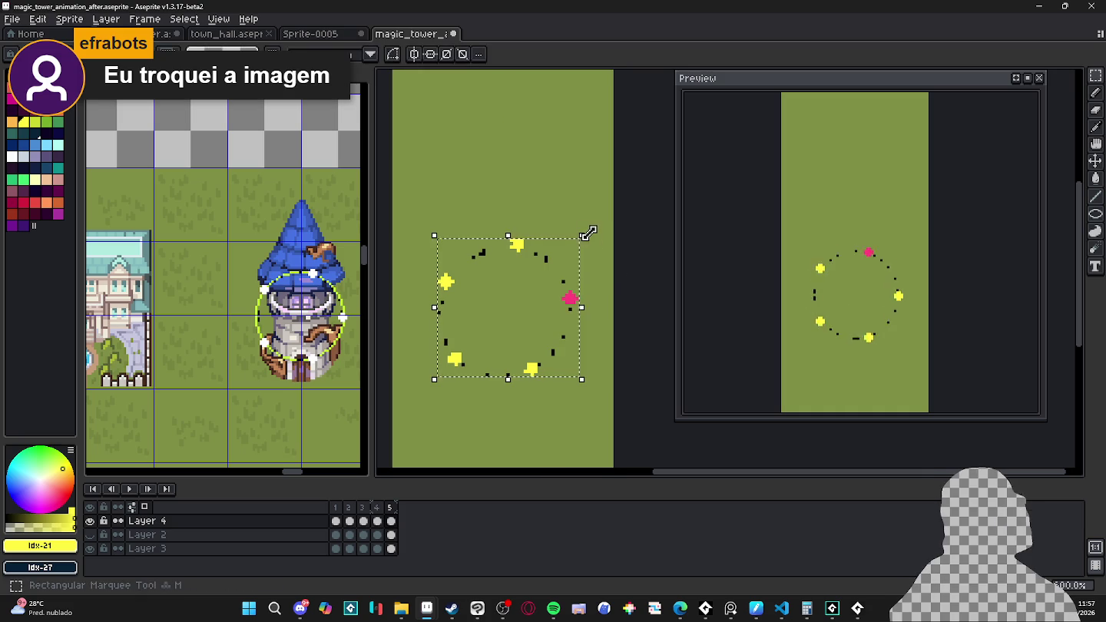
key(Return)
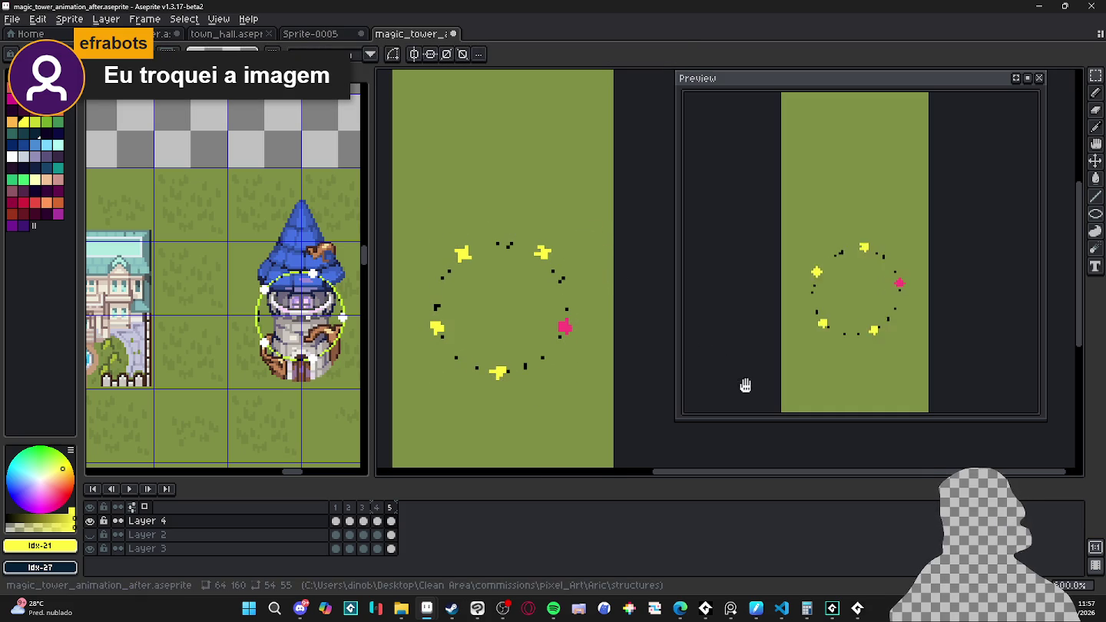
click(376, 508)
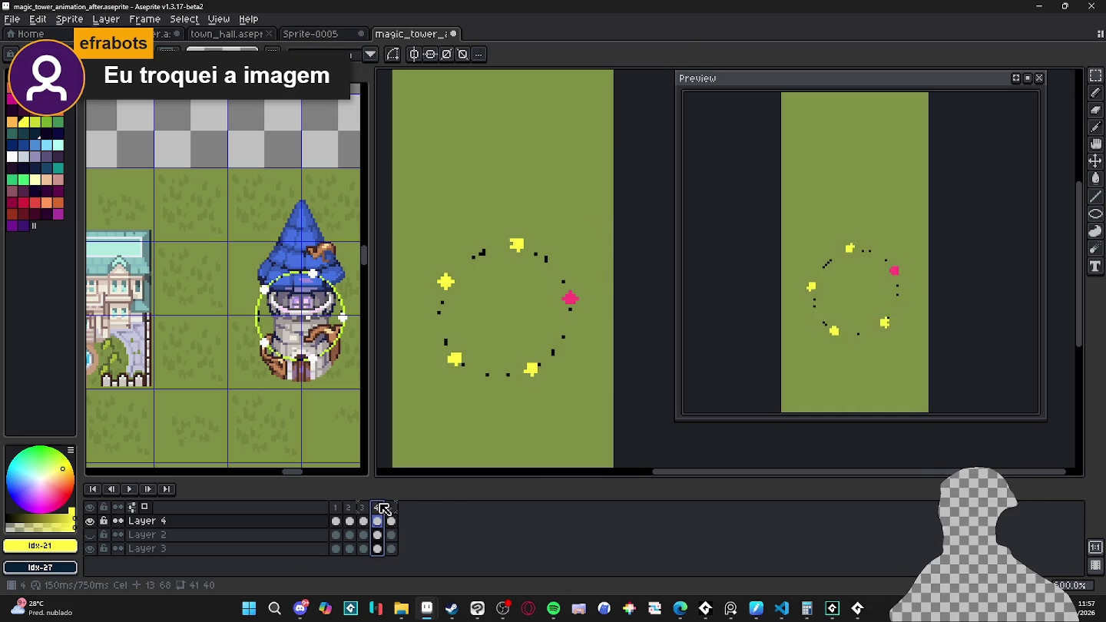
key(Home)
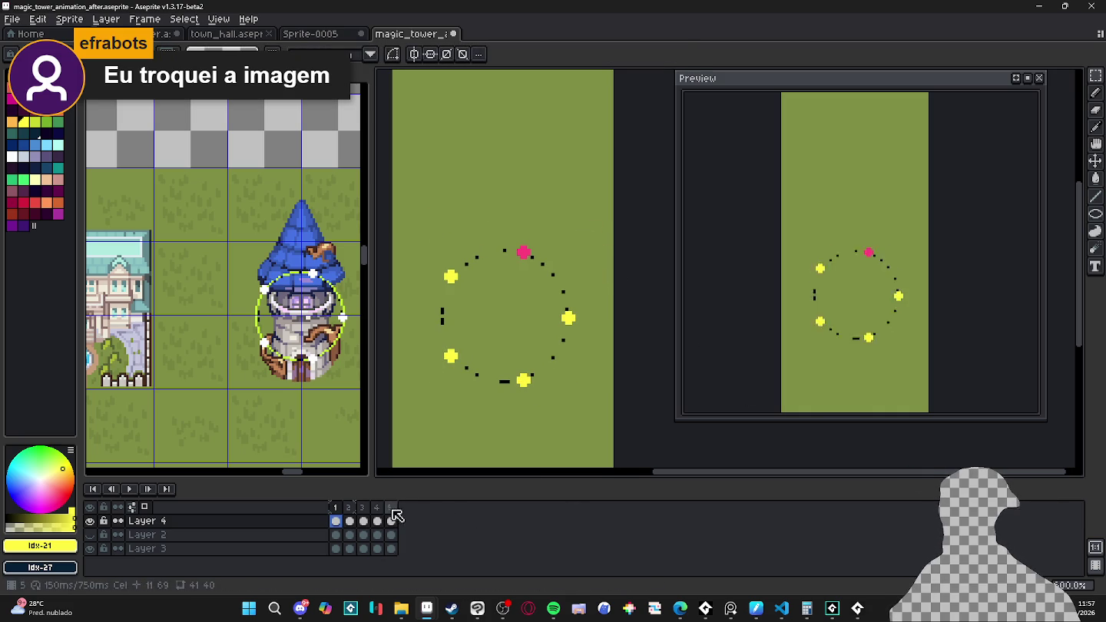
Step: Add frames 6 and 7, each with the ring rotated another step about its centre
click(390, 508)
key(alt+n)
key(ctrl+t)
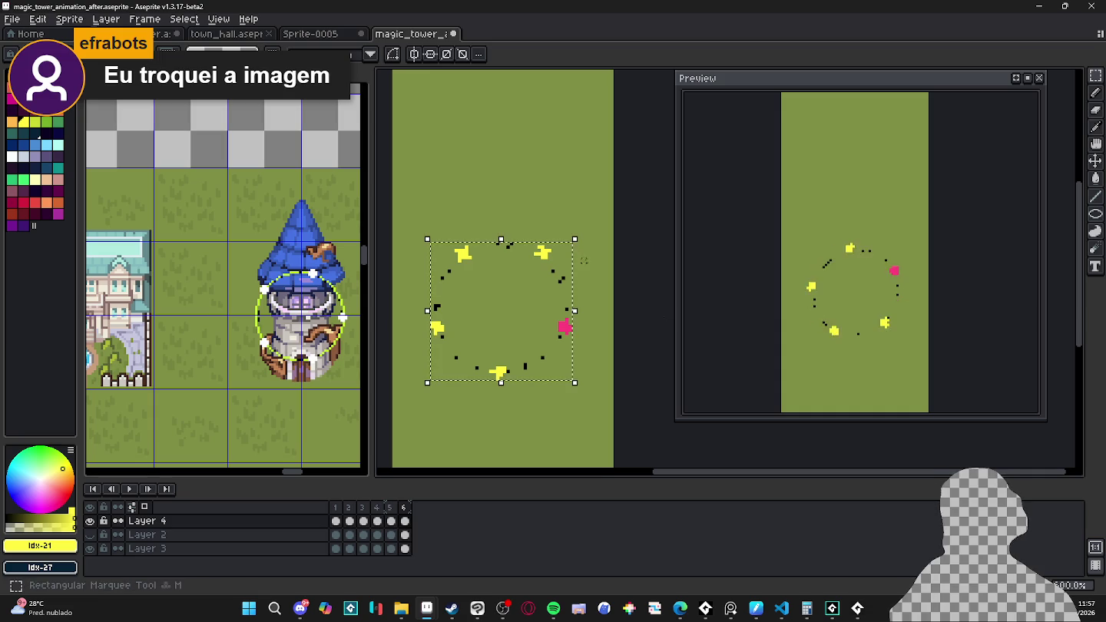
drag(594, 243, 605, 266)
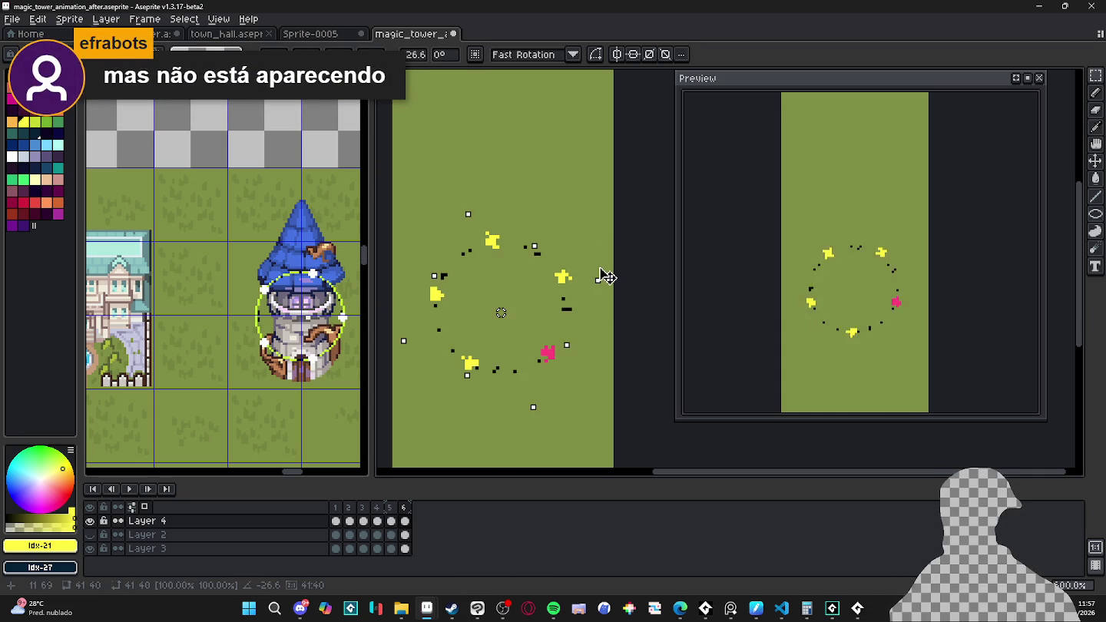
key(Return)
key(alt+n)
drag(570, 246, 598, 281)
key(Return)
Step: Add frames 8 and 9, rotating the ring a further step in each
key(alt+n)
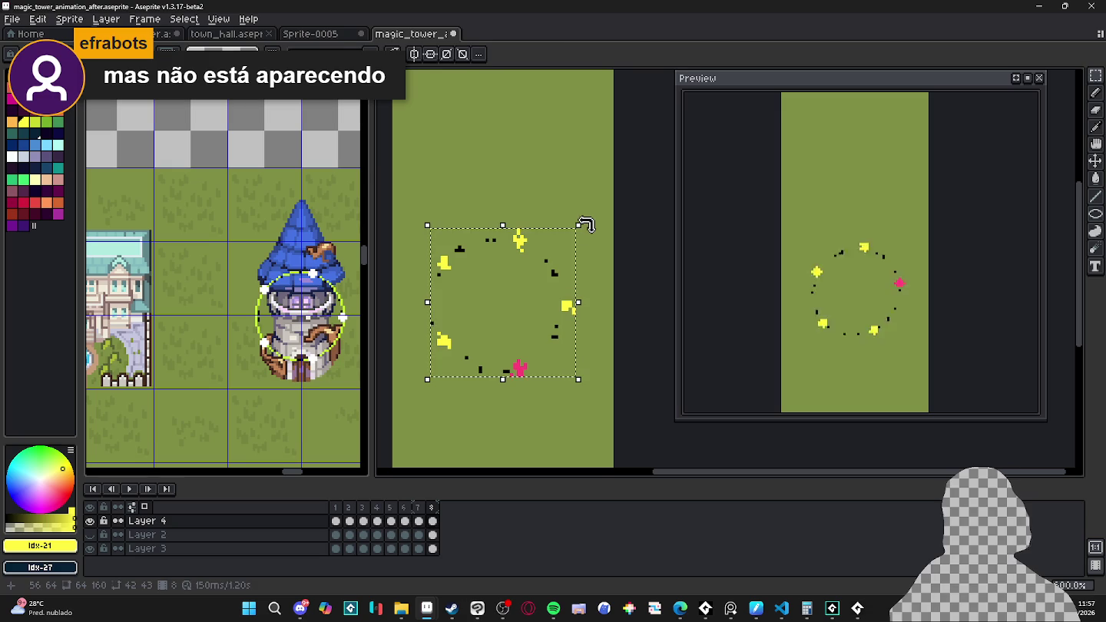
drag(586, 224, 600, 279)
key(ctrl+d)
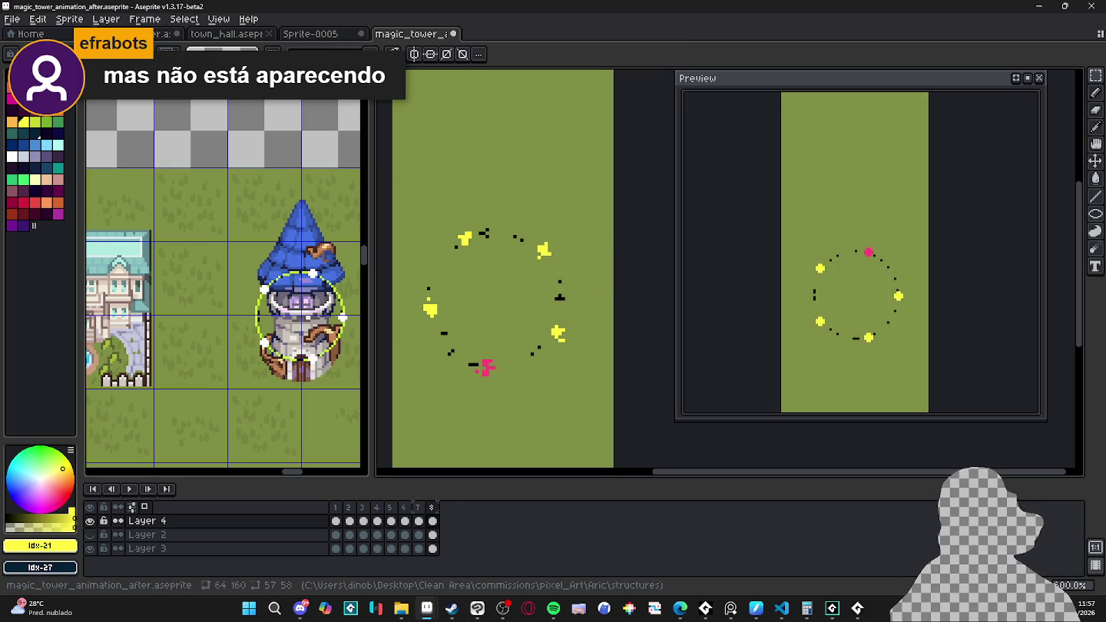
key(alt+n)
key(ctrl+shift+d)
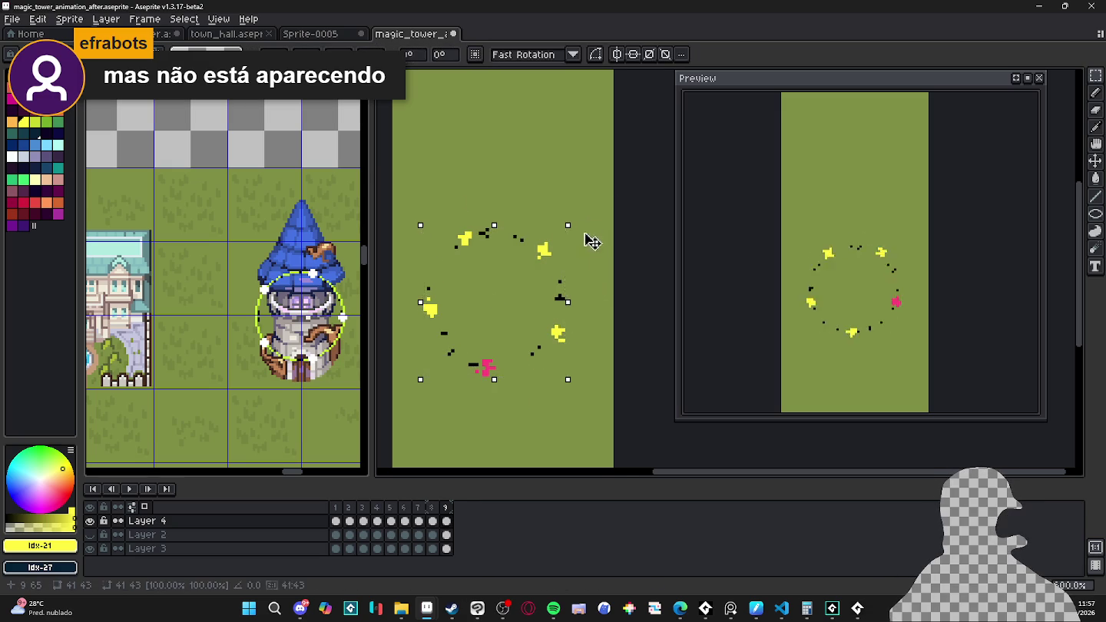
drag(587, 235, 596, 284)
key(Return)
Step: Add frames 10 and 11 with the ring rotated one more step each
key(alt+n)
key(ctrl+shift+d)
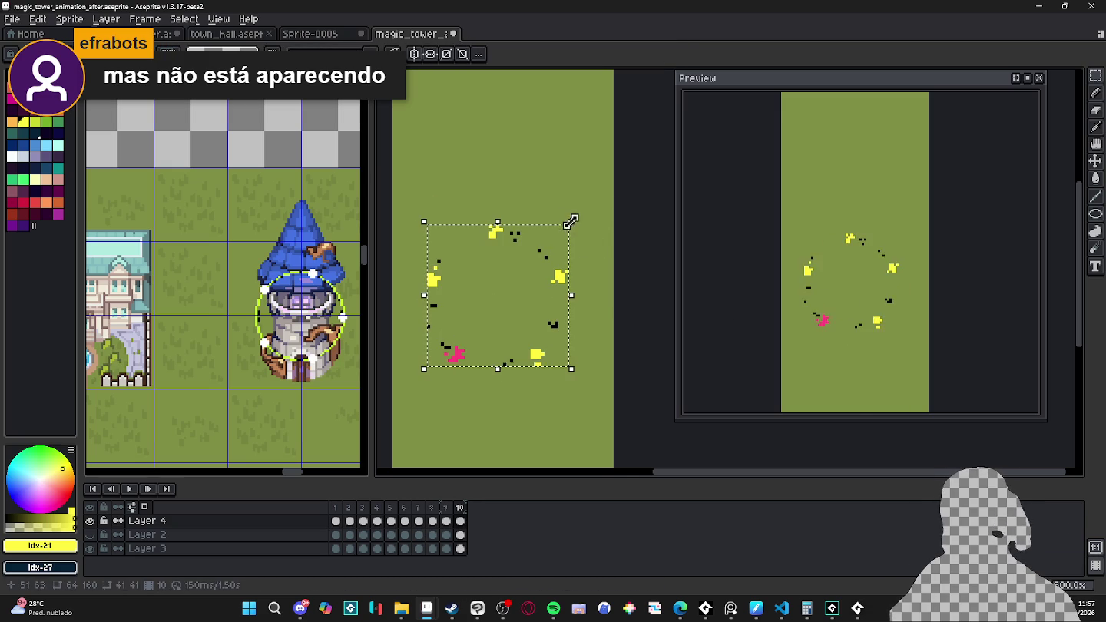
drag(587, 225, 596, 267)
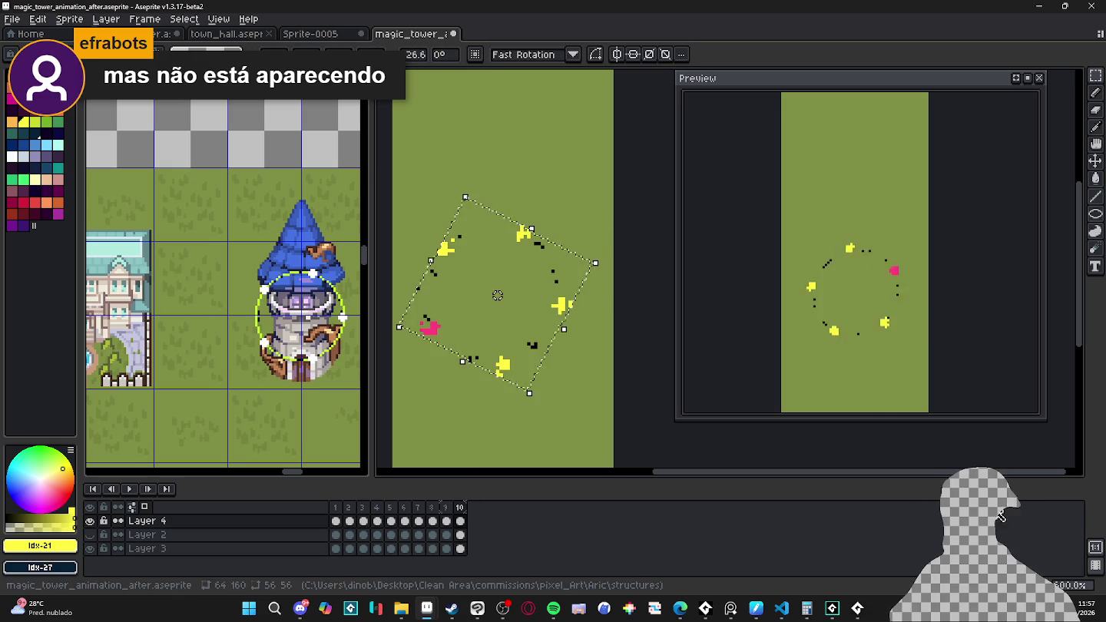
key(Return)
key(alt+n)
key(ctrl+shift+d)
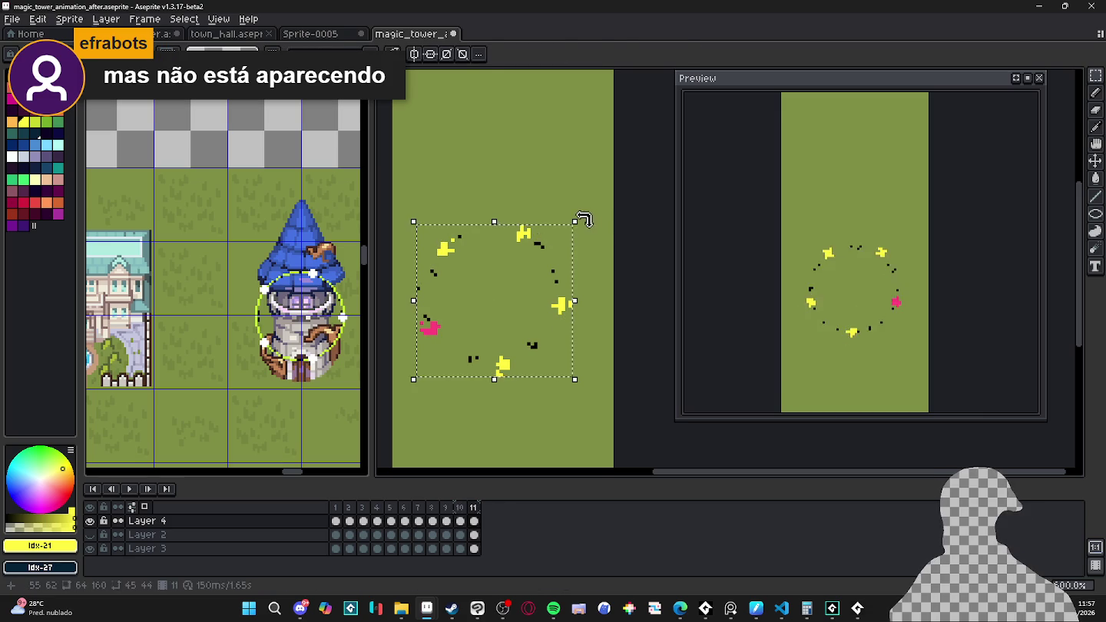
drag(584, 221, 600, 256)
key(Return)
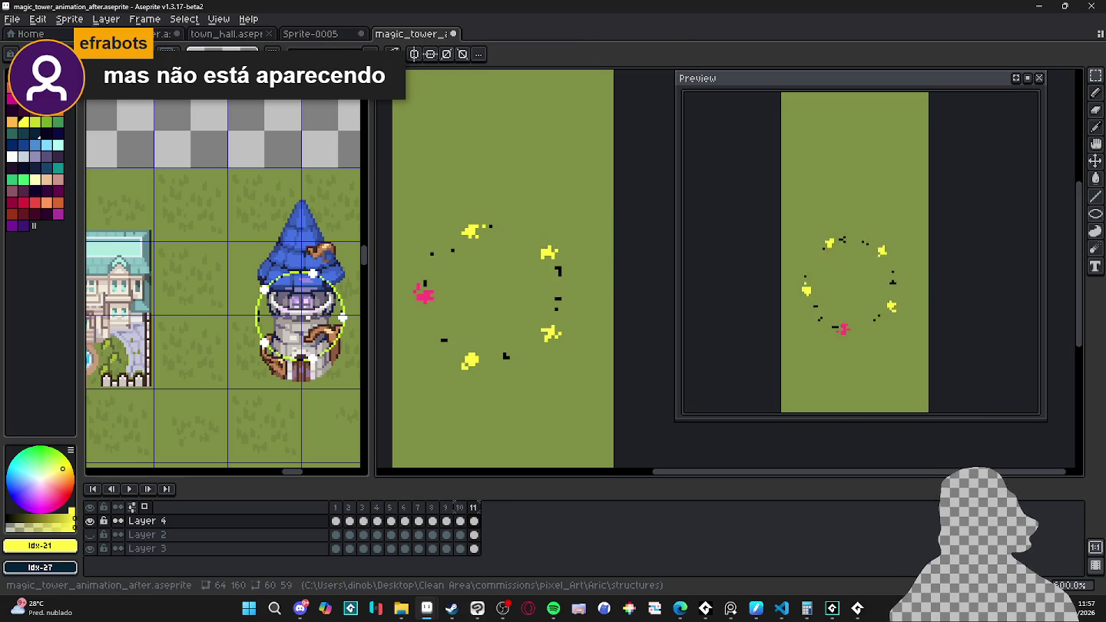
Step: Add frames 12 and 13 with further ring rotations, then check frames 1 and 2
key(alt+n)
key(ctrl+shift+d)
drag(574, 218, 585, 266)
key(Return)
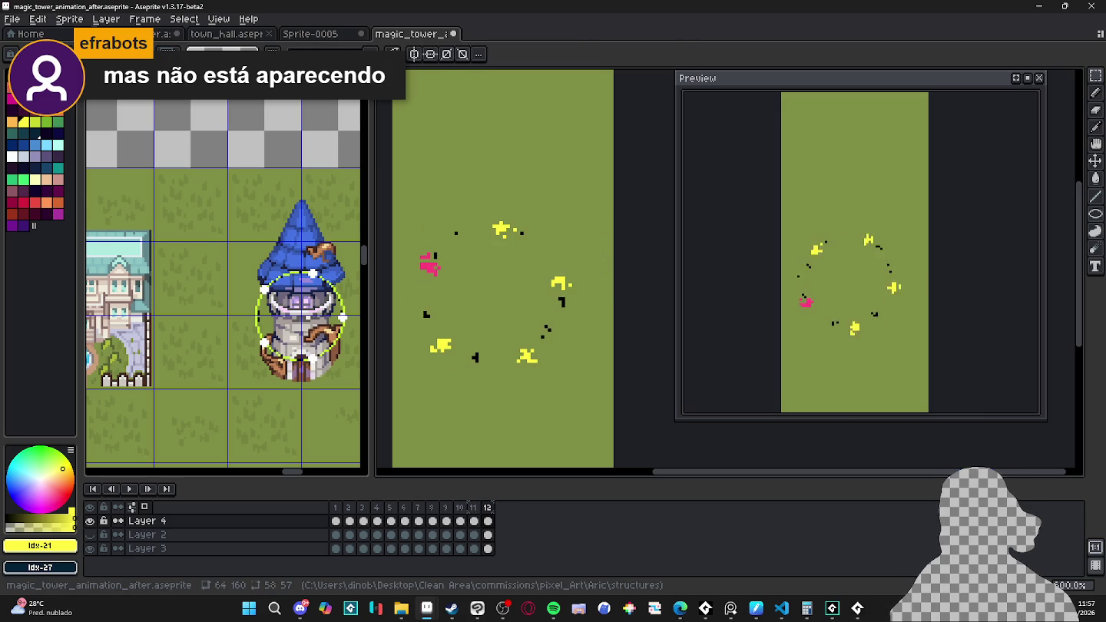
key(alt+n)
key(ctrl+shift+d)
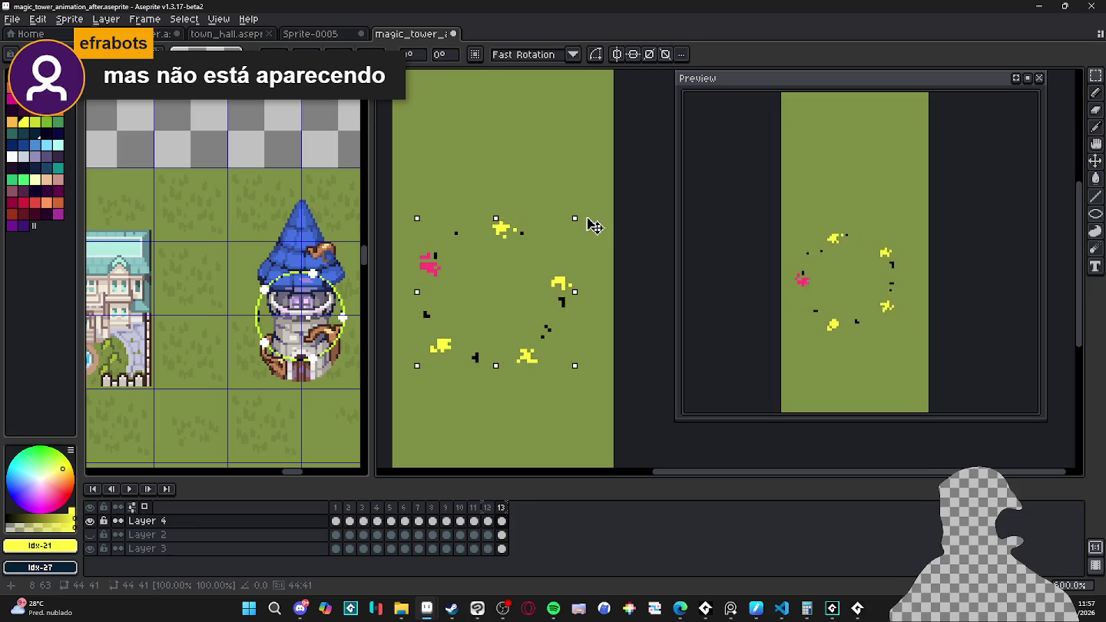
drag(594, 225, 607, 269)
key(Return)
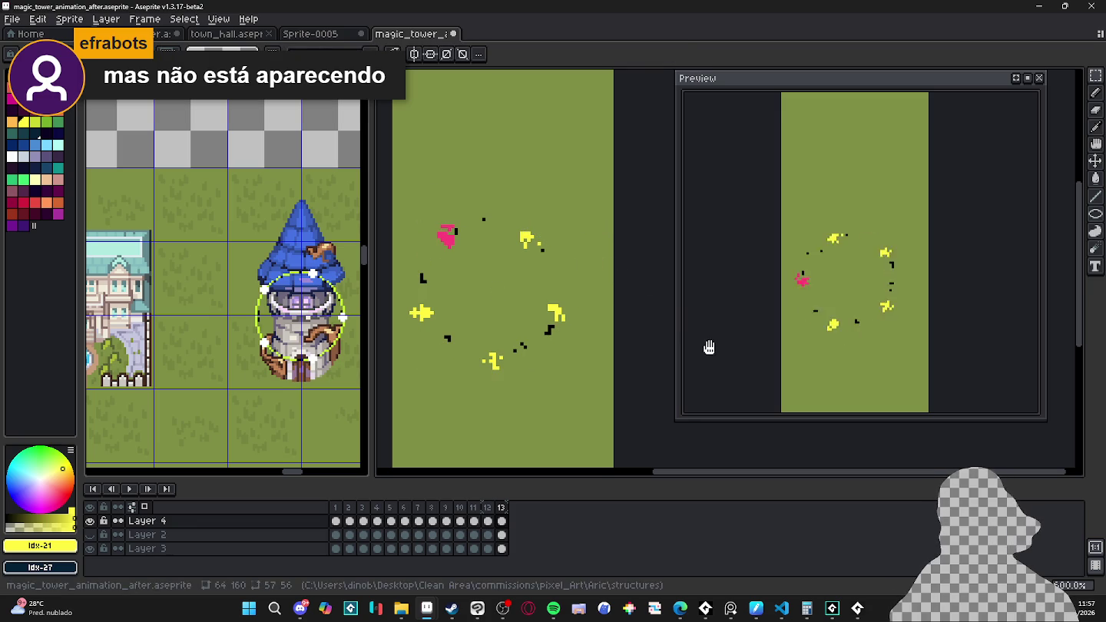
click(336, 508)
click(351, 510)
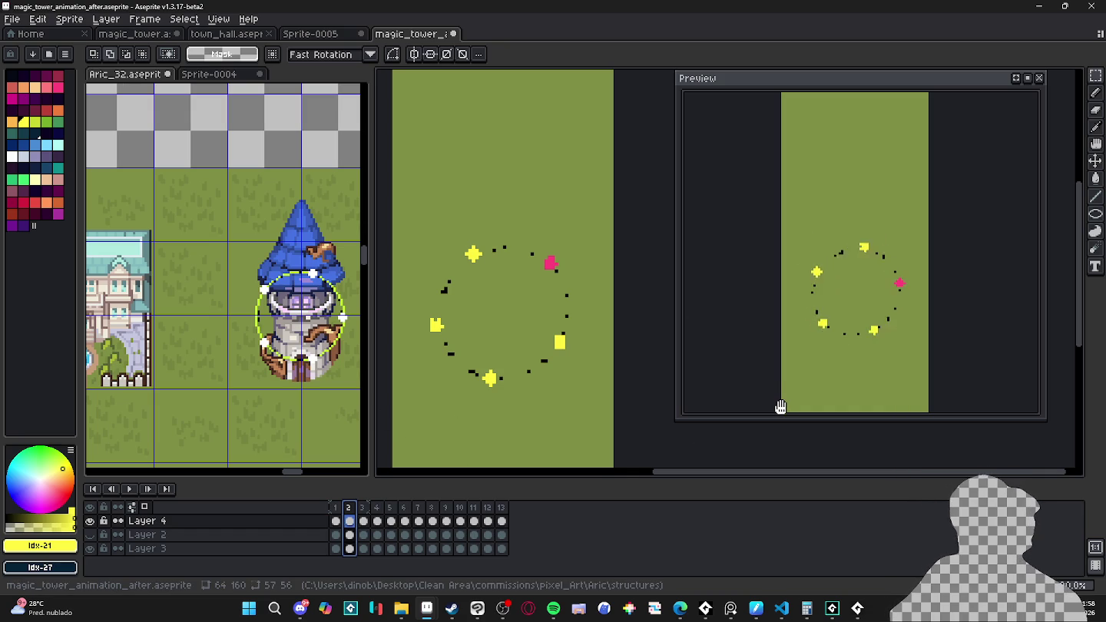
Step: Paste frame 13's sparkles into a new frame 14 and rotate them another 26.6° step
click(336, 521)
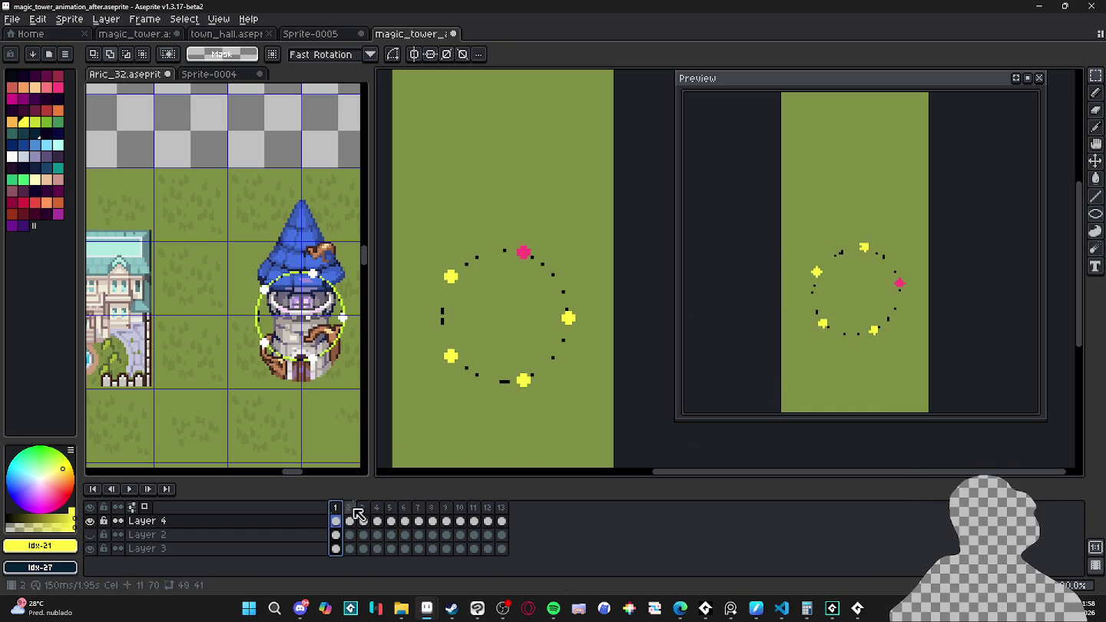
click(504, 508)
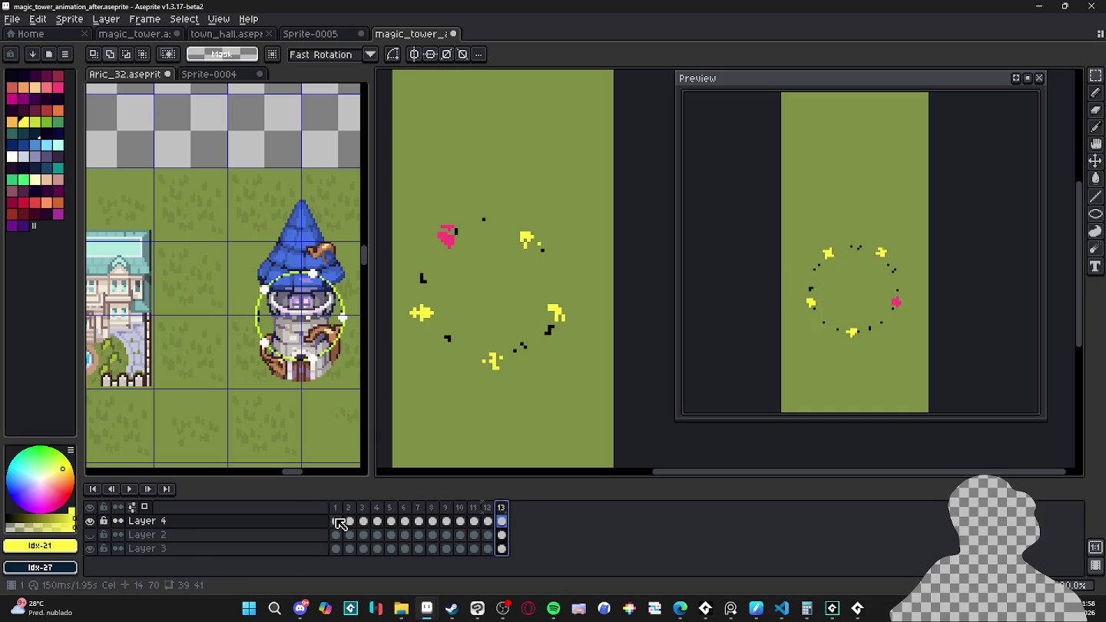
key(alt+n)
key(ctrl+v)
drag(599, 236, 604, 253)
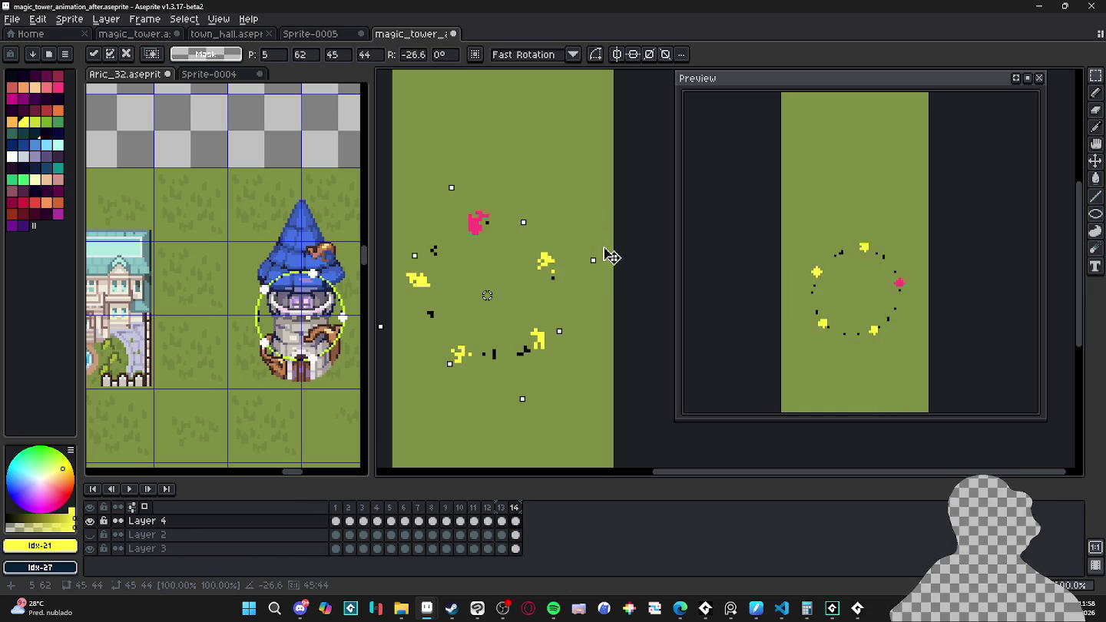
key(Return)
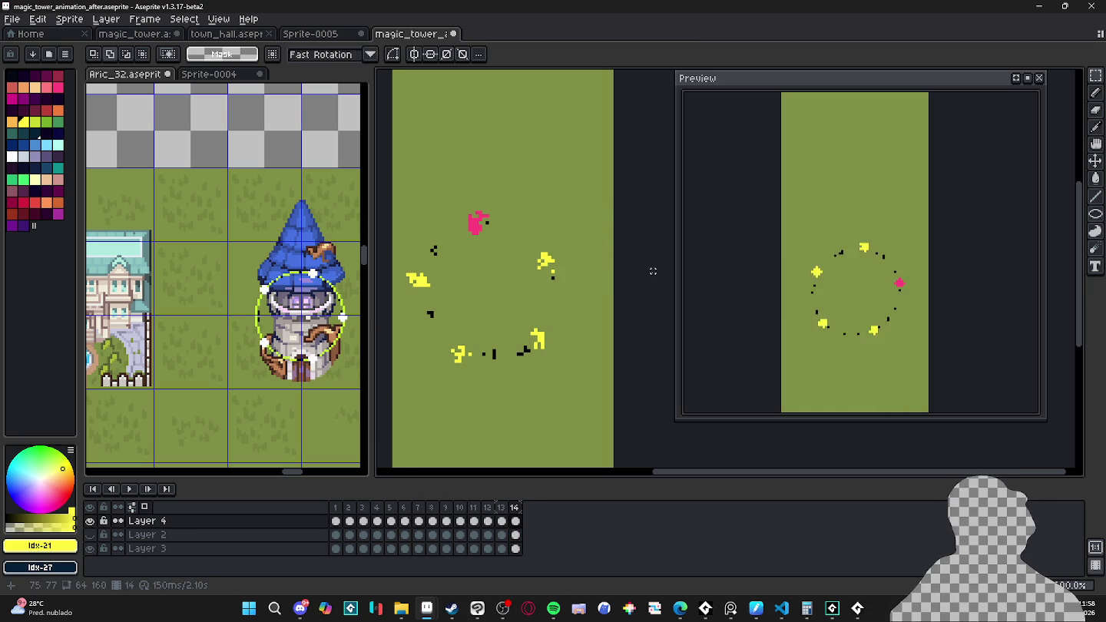
click(336, 521)
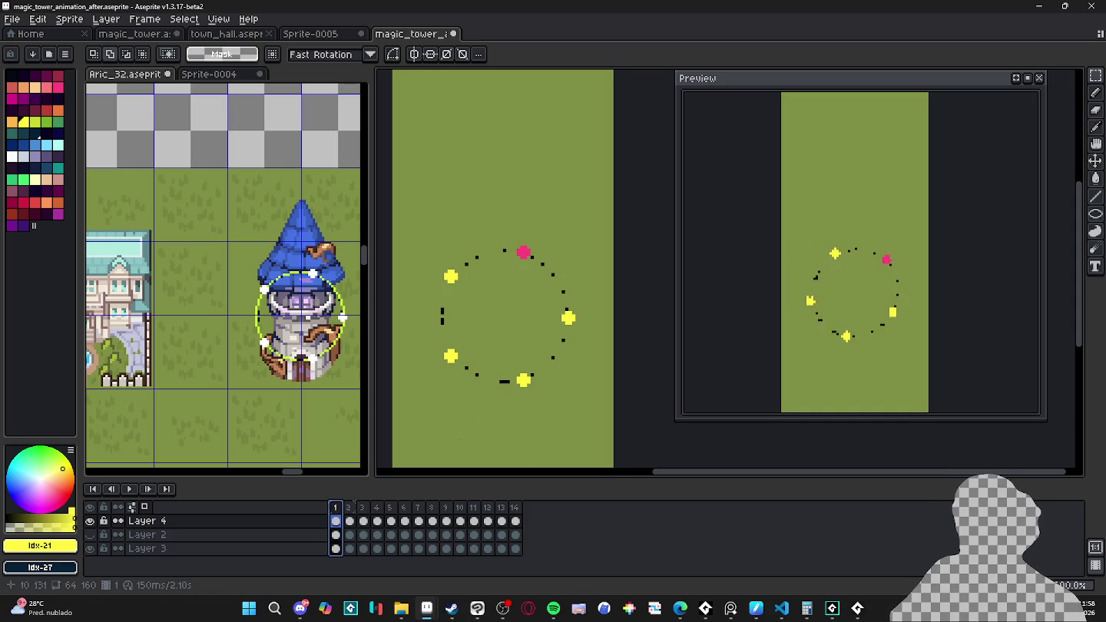
Step: Add a new layer and draw a small yellow dot at the ring's centre with the Pencil
key(b)
scroll(477, 311, up, 1)
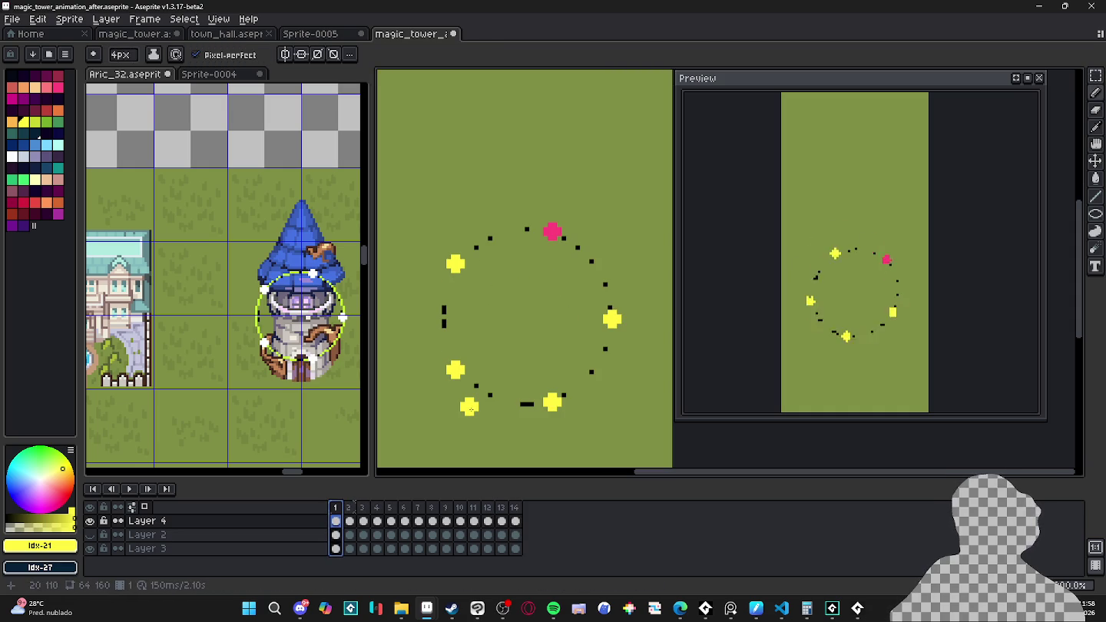
key(shift+n)
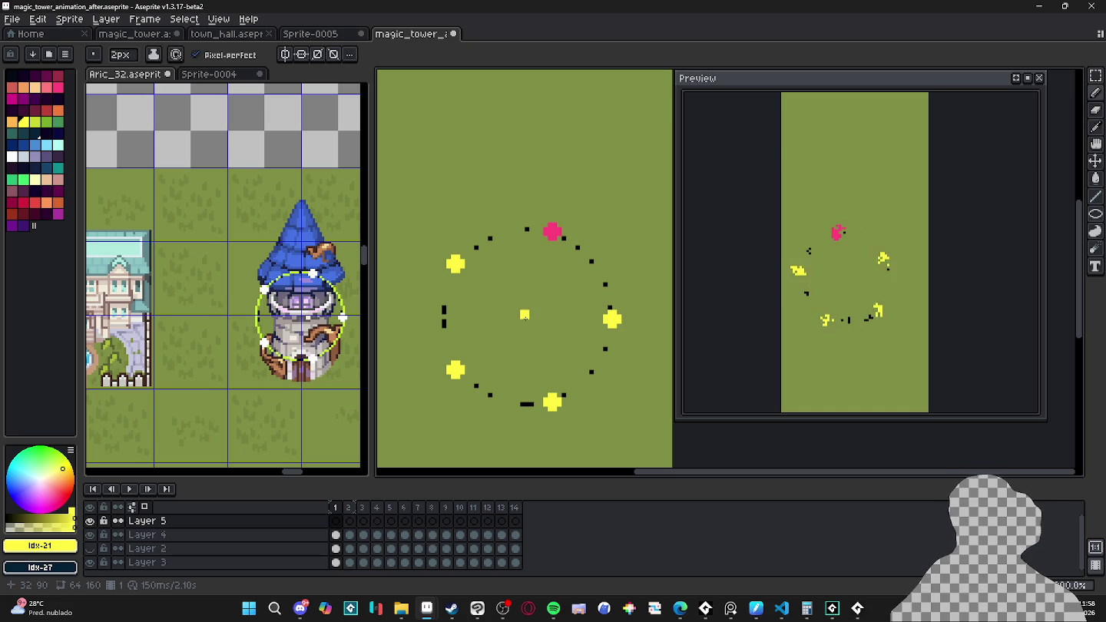
click(529, 319)
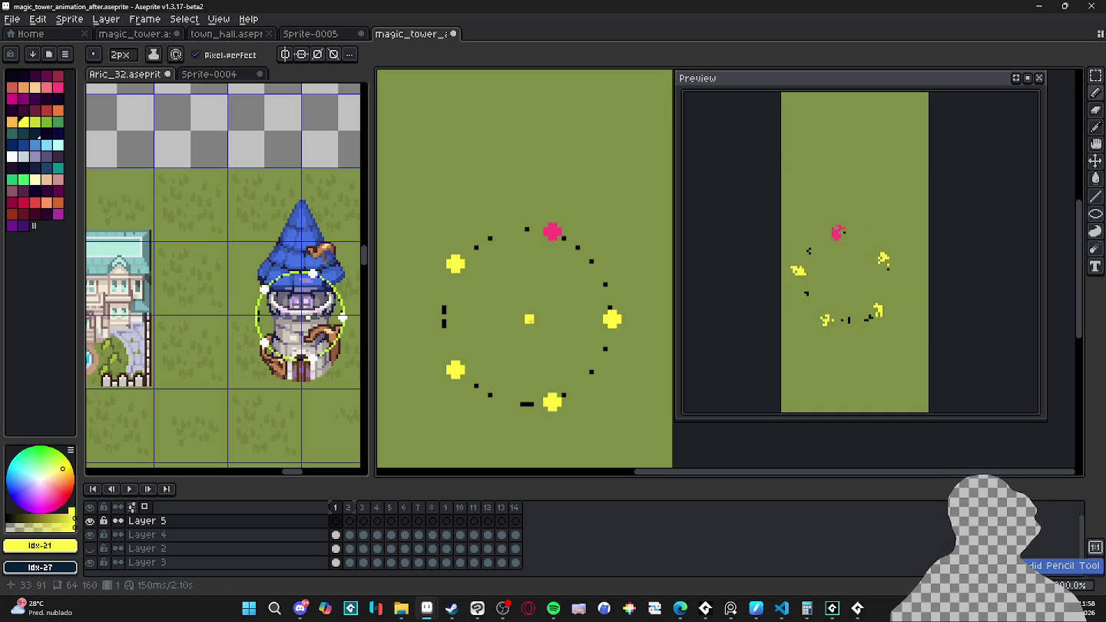
key(v)
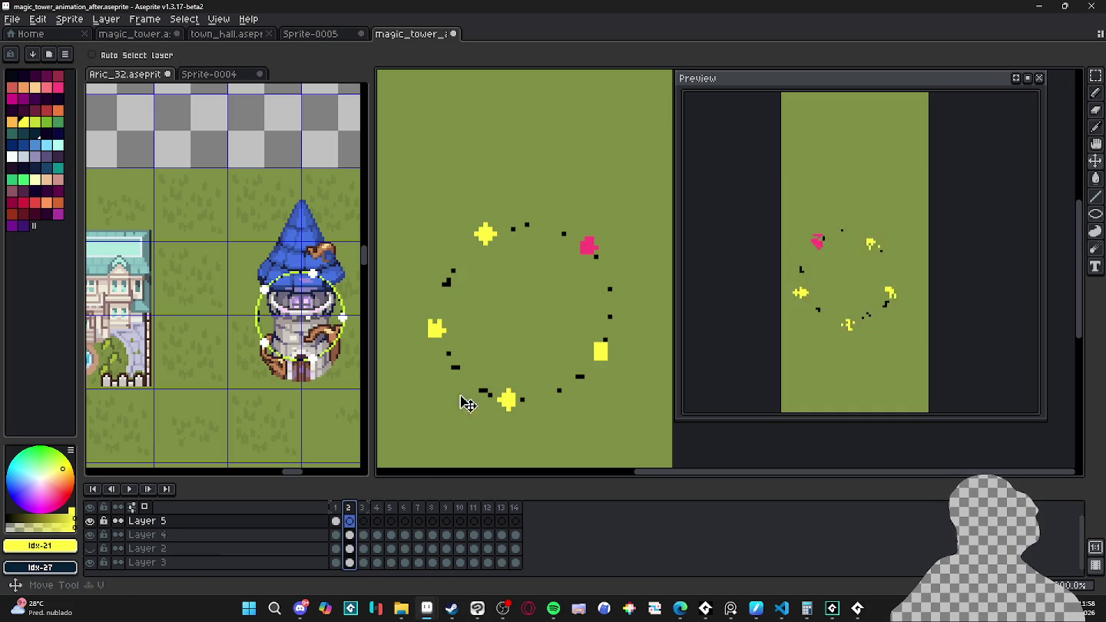
key(ctrl+z)
key(b)
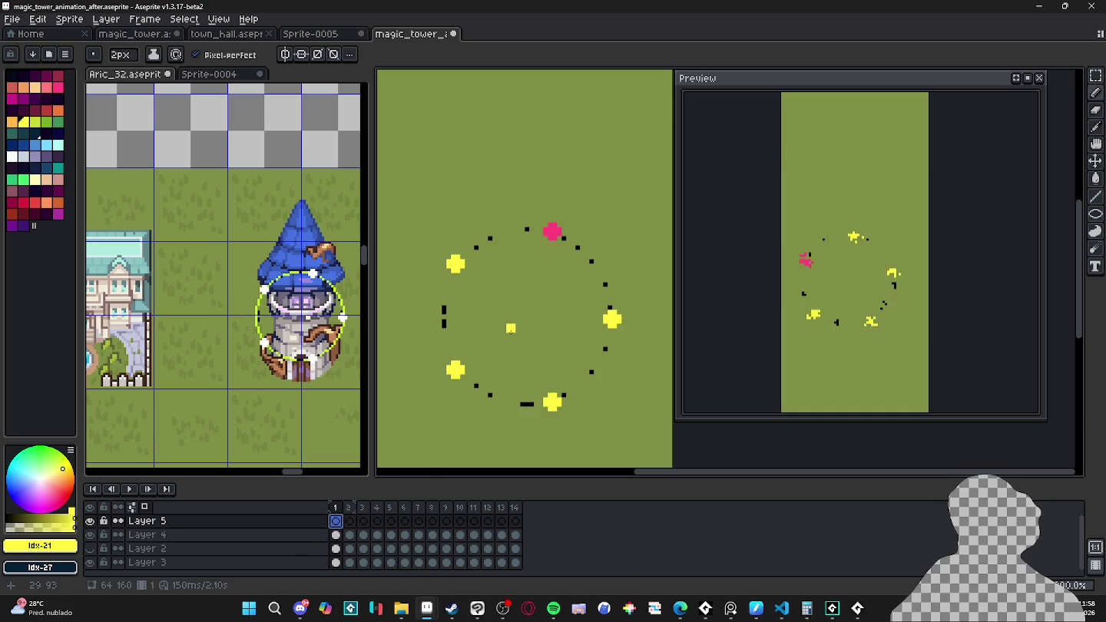
key(ctrl+y)
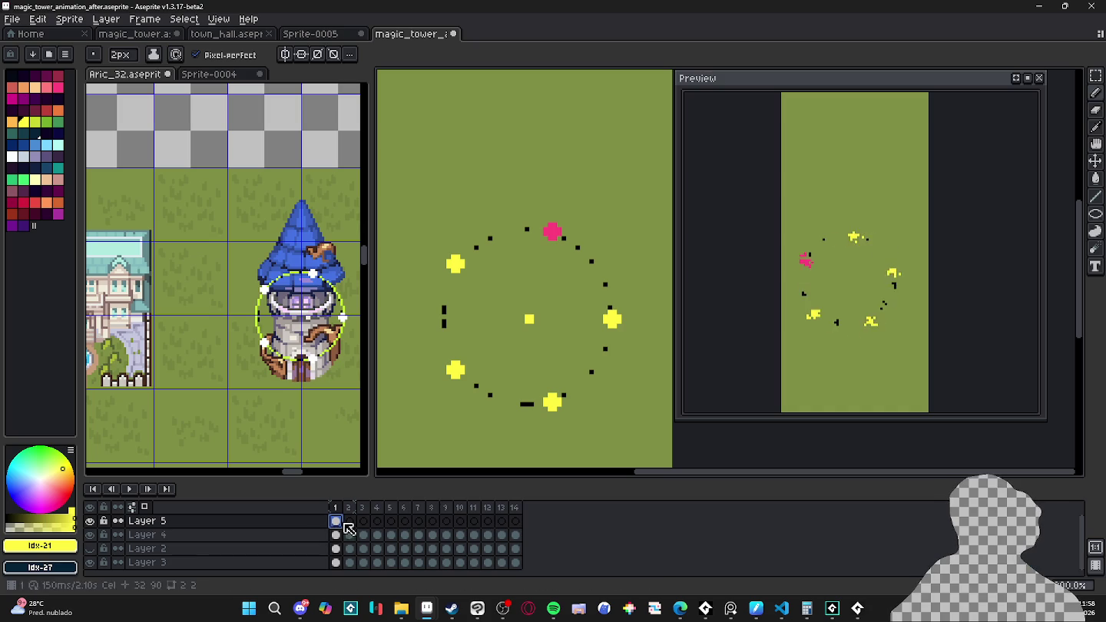
Step: Link Layer 5's cels across all 14 frames into one shared cel
drag(336, 521, 513, 521)
right_click(518, 523)
click(549, 554)
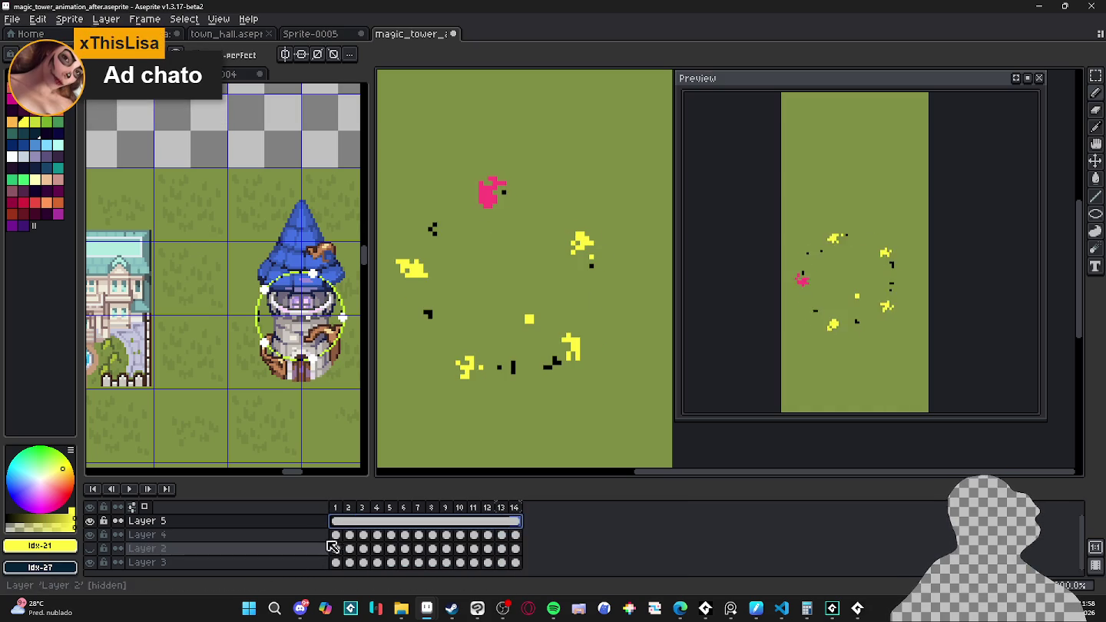
Step: With the Move tool, re-centre Layer 4's sparkles on the yellow dot in frames 2–5
click(336, 535)
key(v)
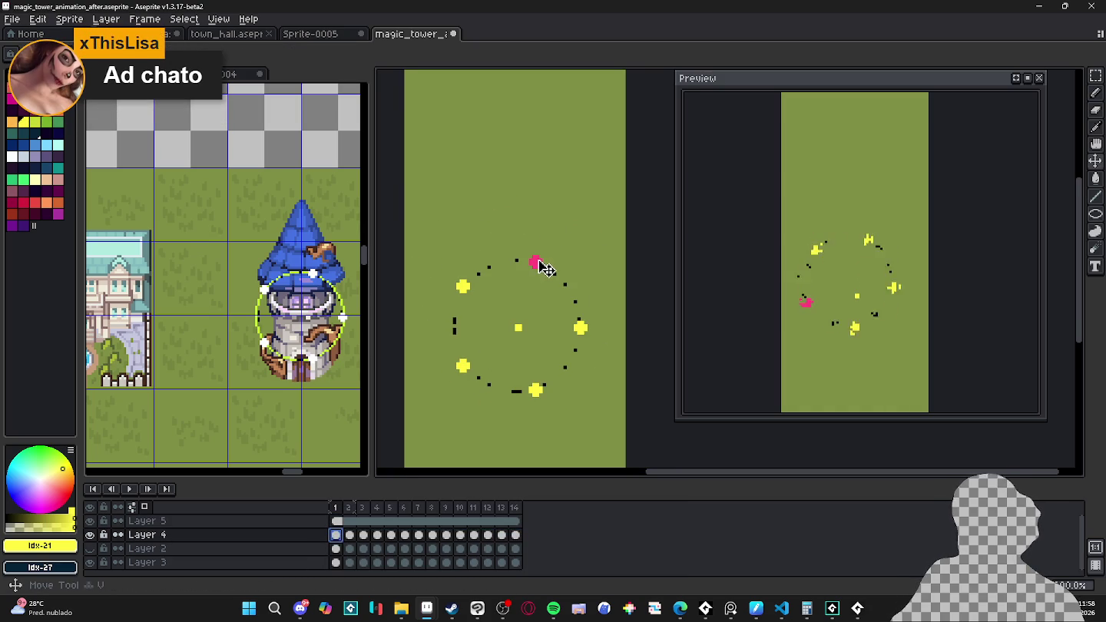
key(Right)
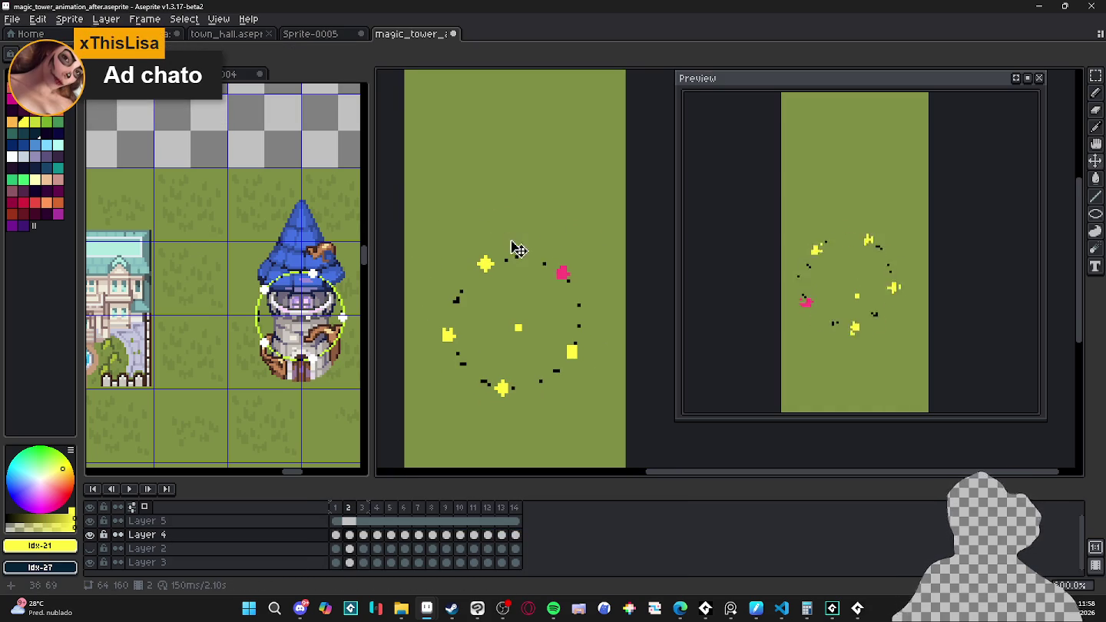
scroll(596, 363, up, 1)
drag(607, 361, 612, 367)
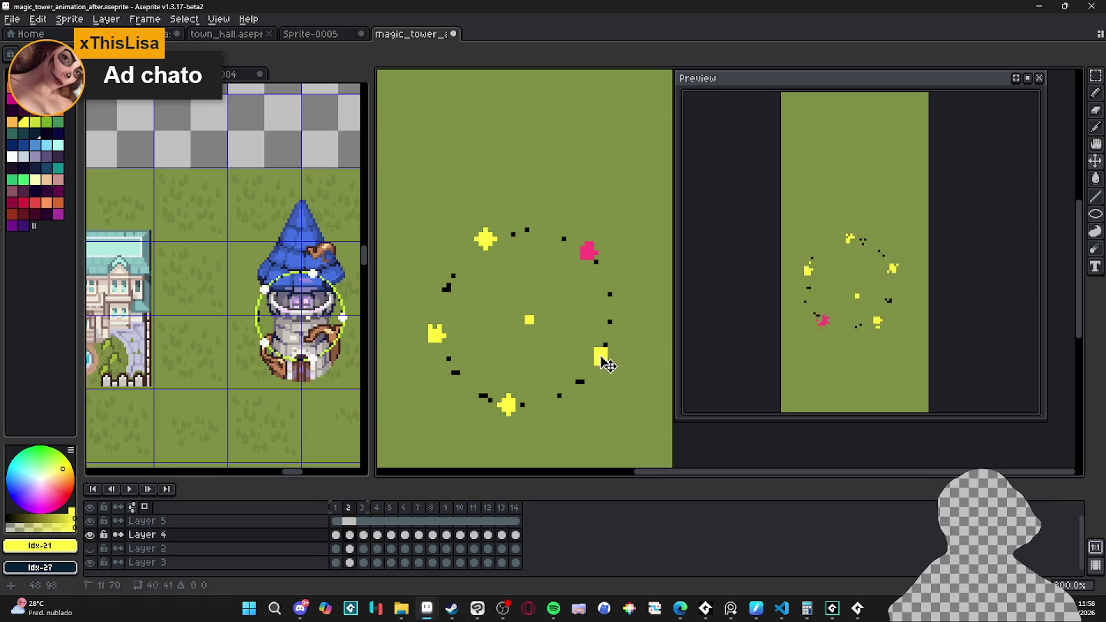
key(Right)
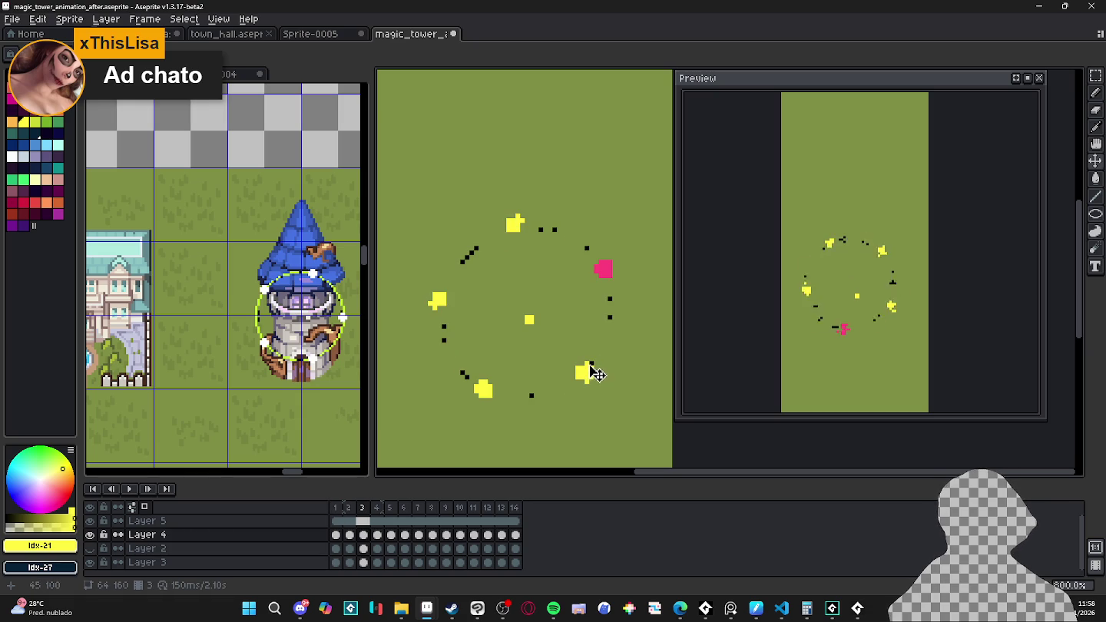
key(Right)
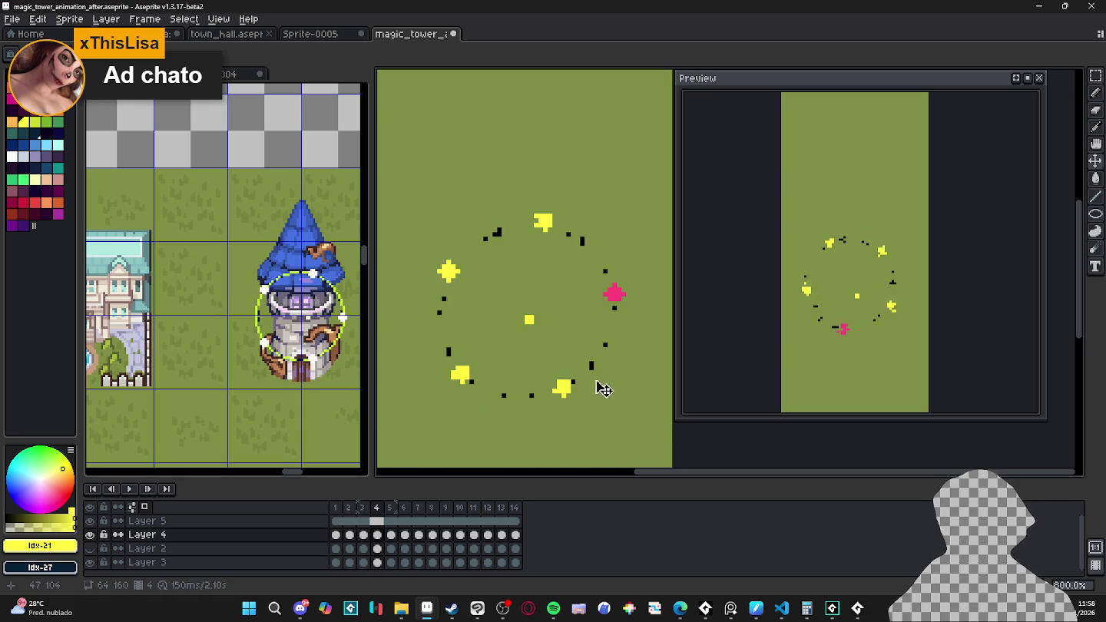
drag(624, 300, 607, 344)
key(Right)
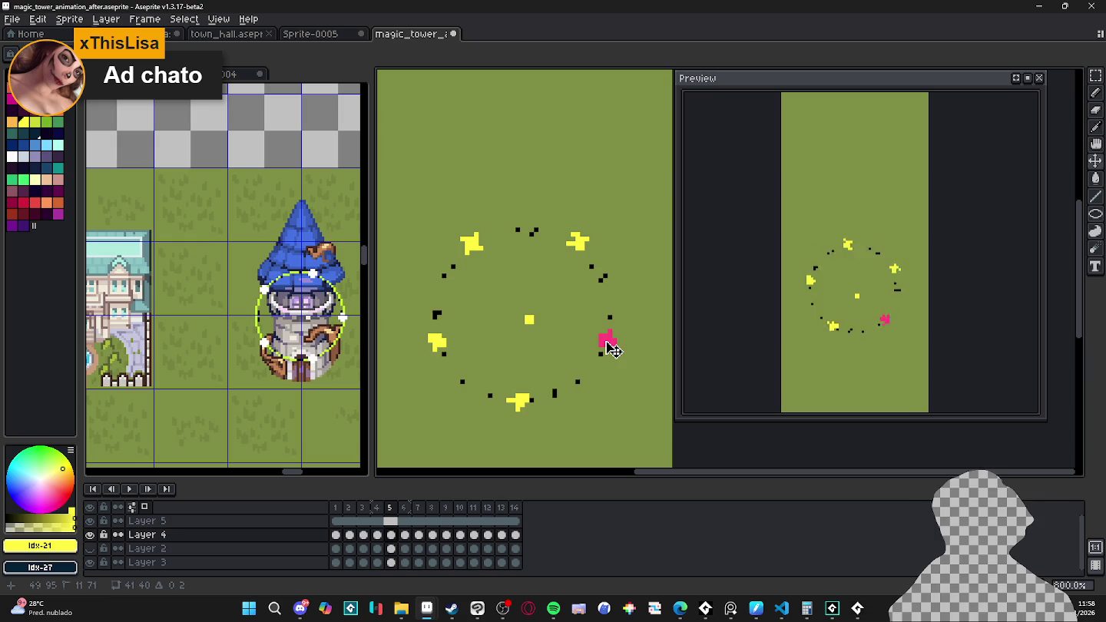
key(Up)
Step: Shift the sparkles down-right in frames 6, 8, 9 and 11 to circle the dot
key(Right)
drag(607, 270, 624, 318)
key(Right)
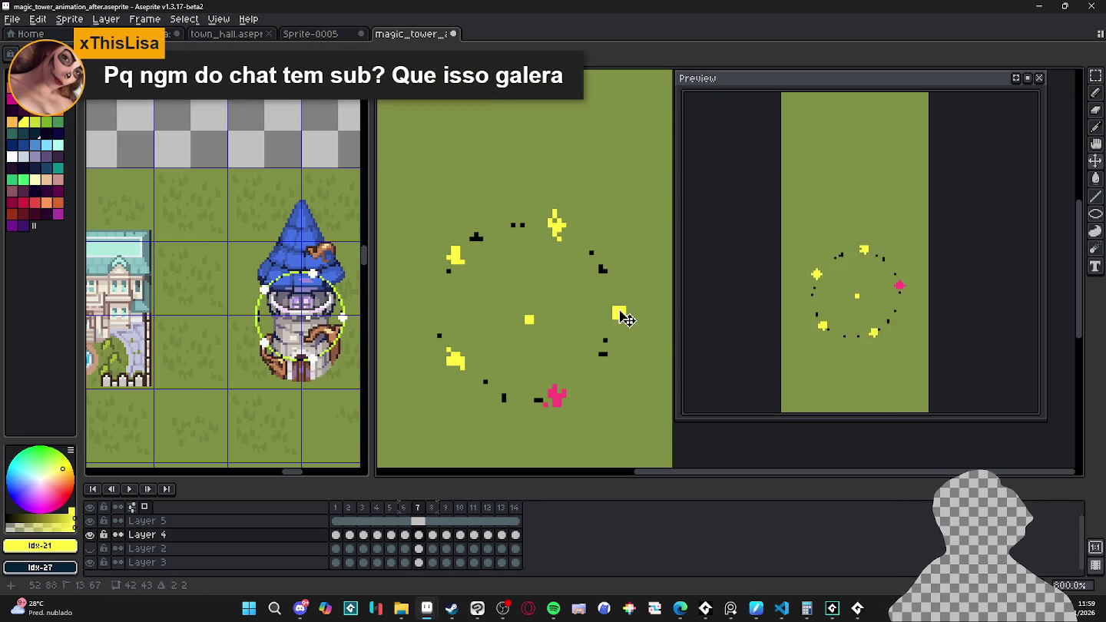
key(Right)
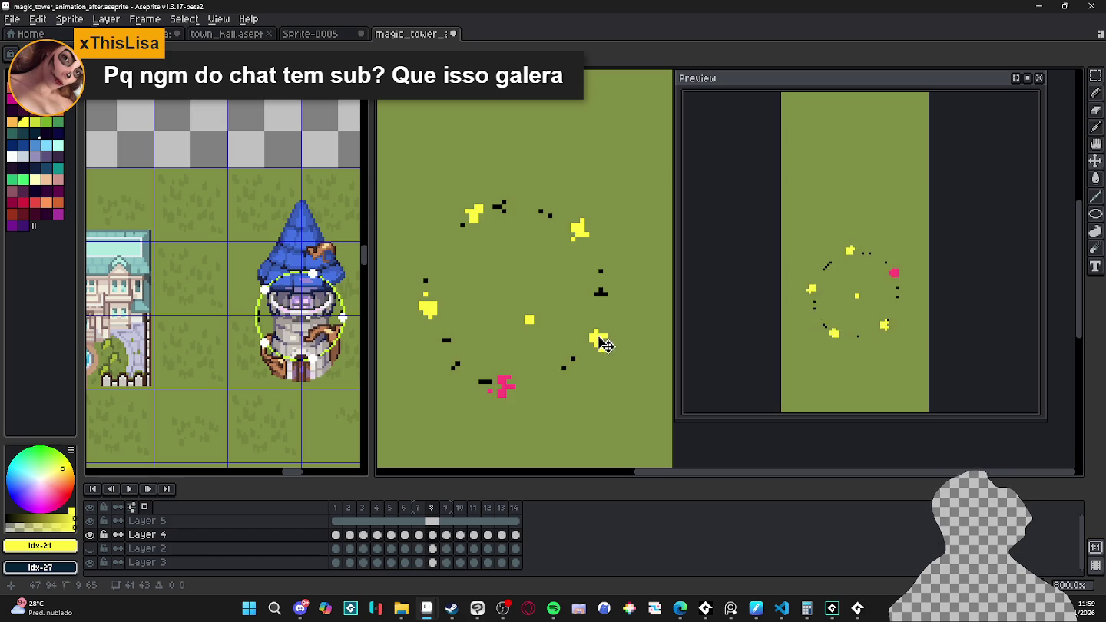
drag(605, 345, 614, 353)
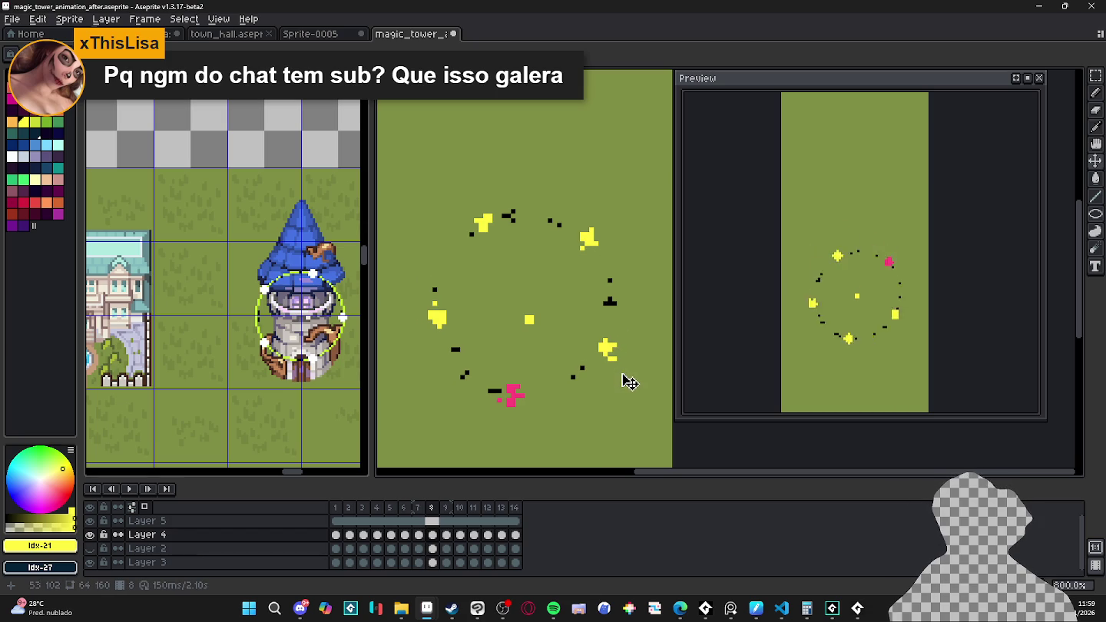
key(Right)
drag(609, 268, 624, 325)
key(Right)
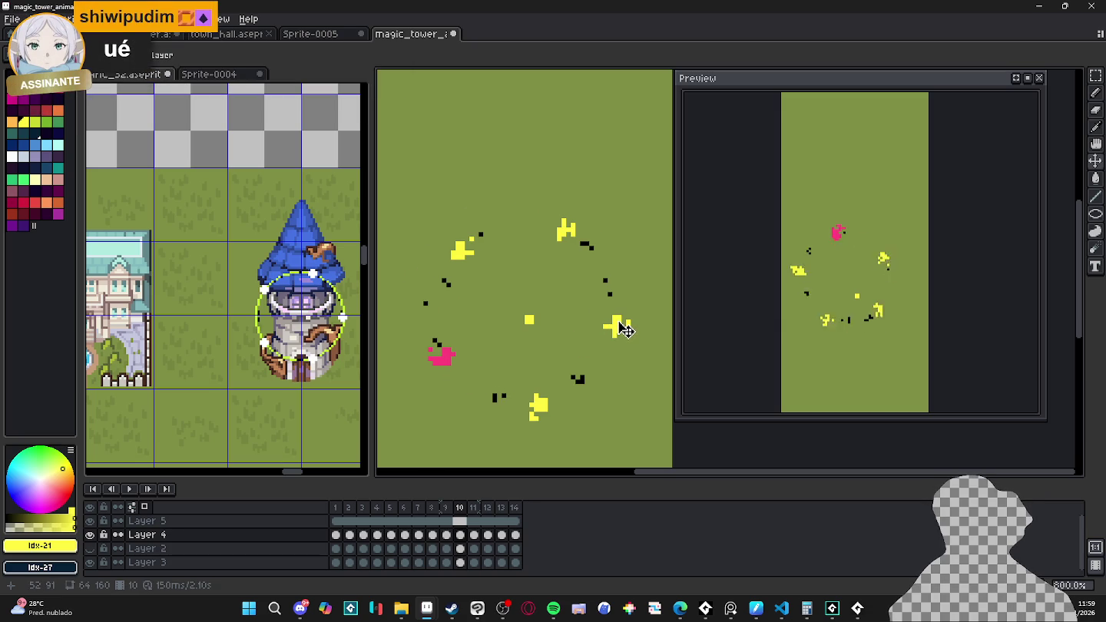
key(Right)
drag(598, 250, 610, 279)
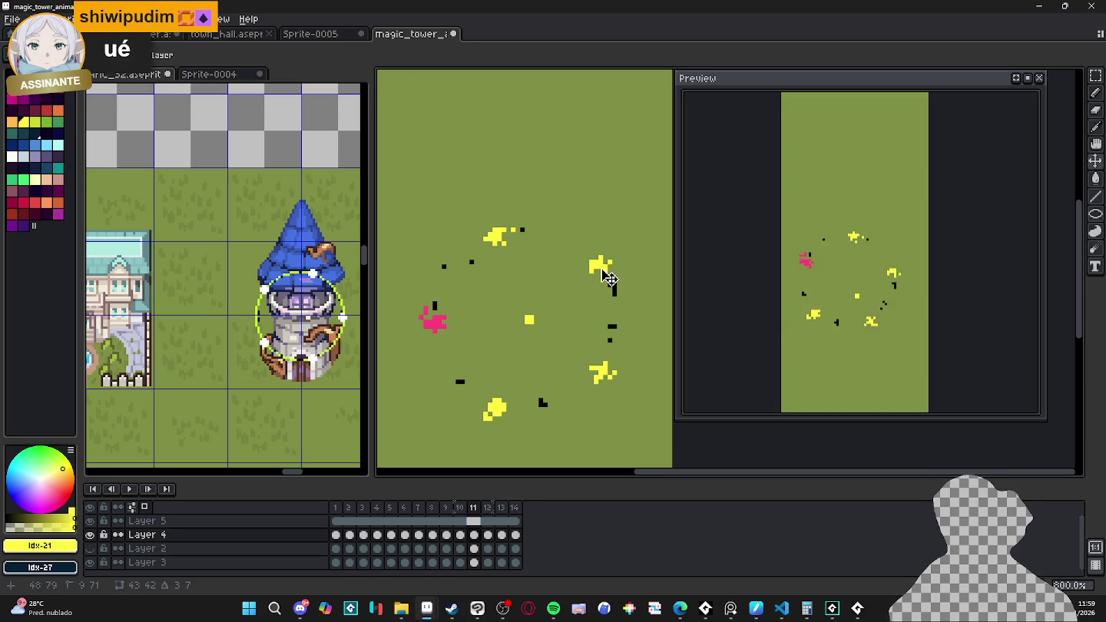
Step: Shift the sparkles down-right in frames 12, 13 and 14 around the dot
key(Right)
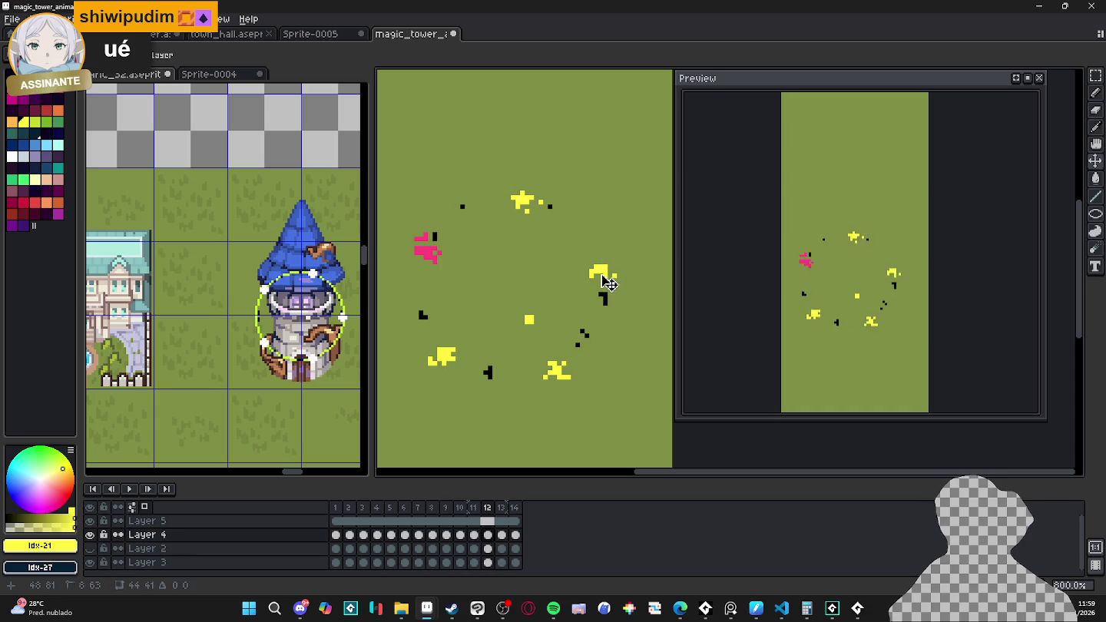
drag(609, 283, 621, 304)
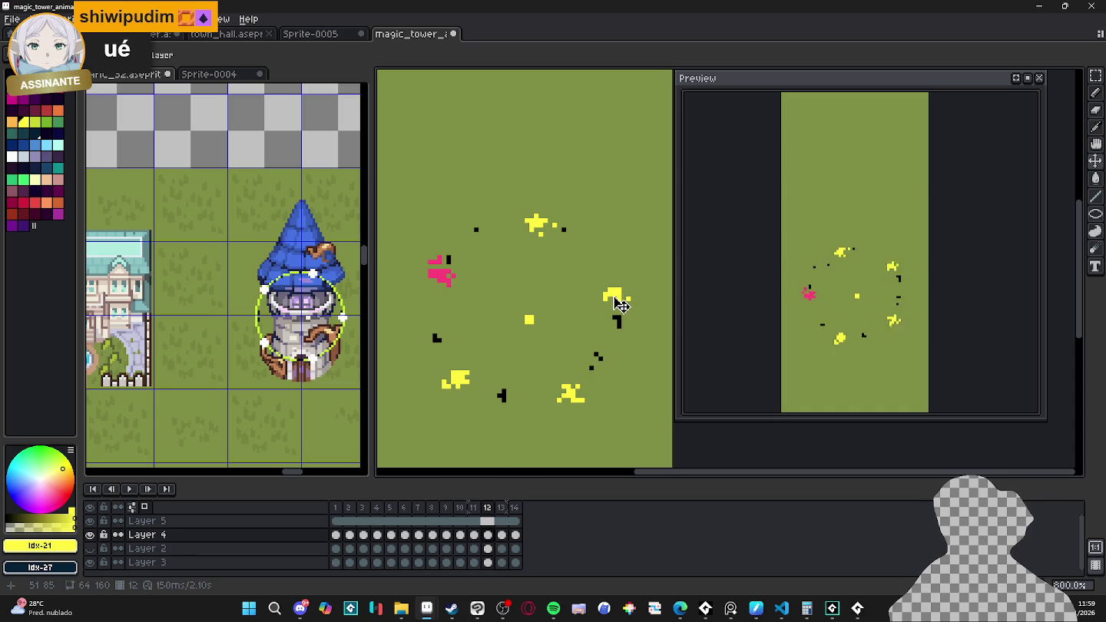
key(Right)
drag(599, 321, 625, 347)
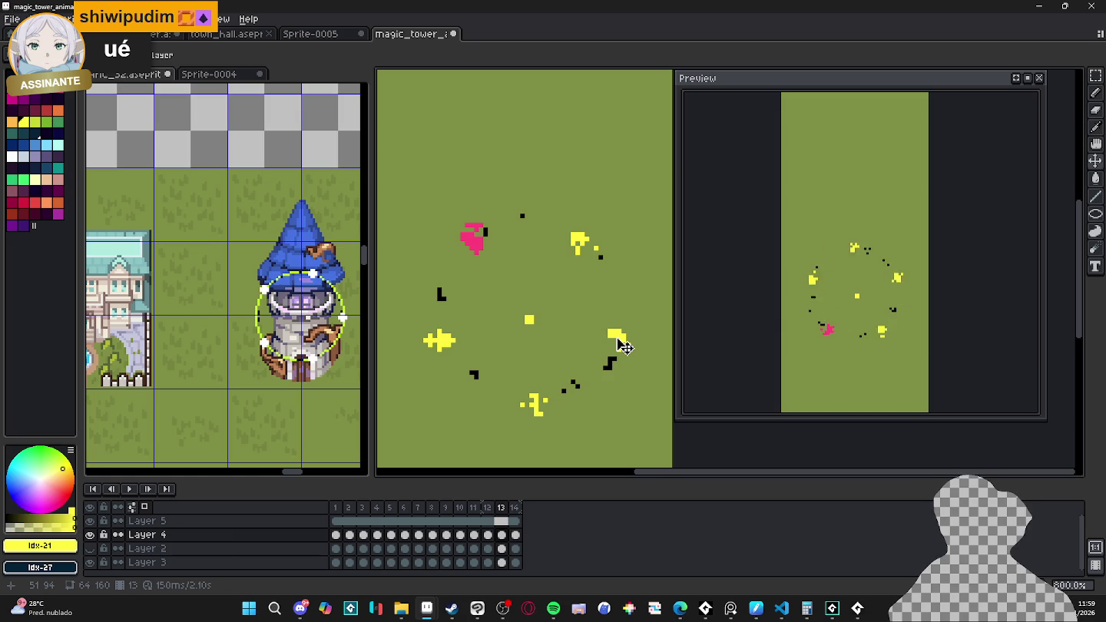
key(Right)
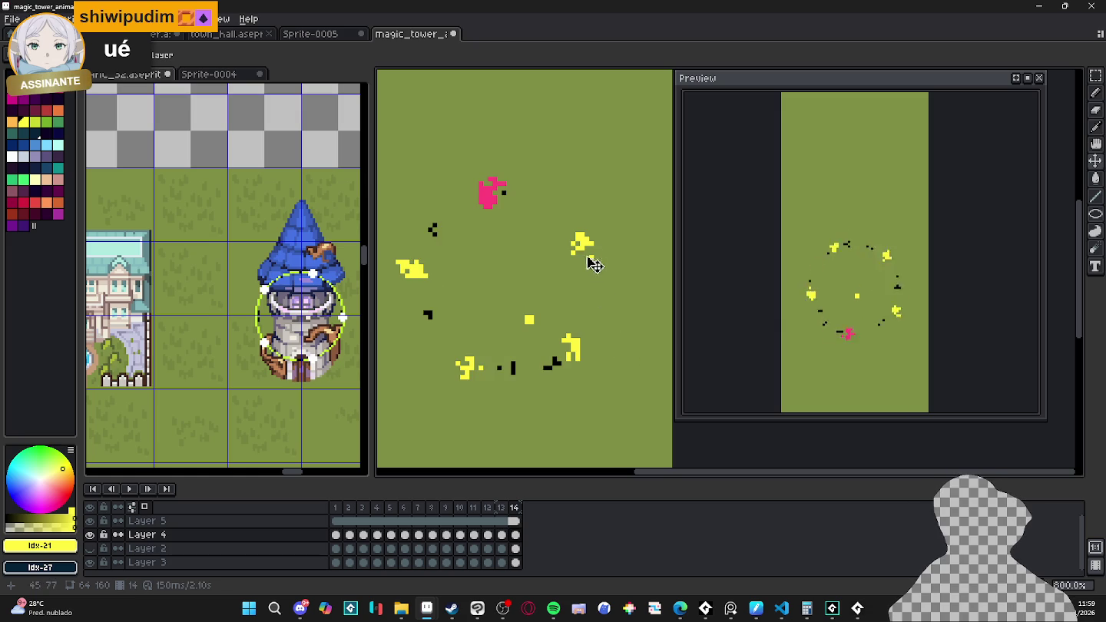
drag(595, 267, 612, 277)
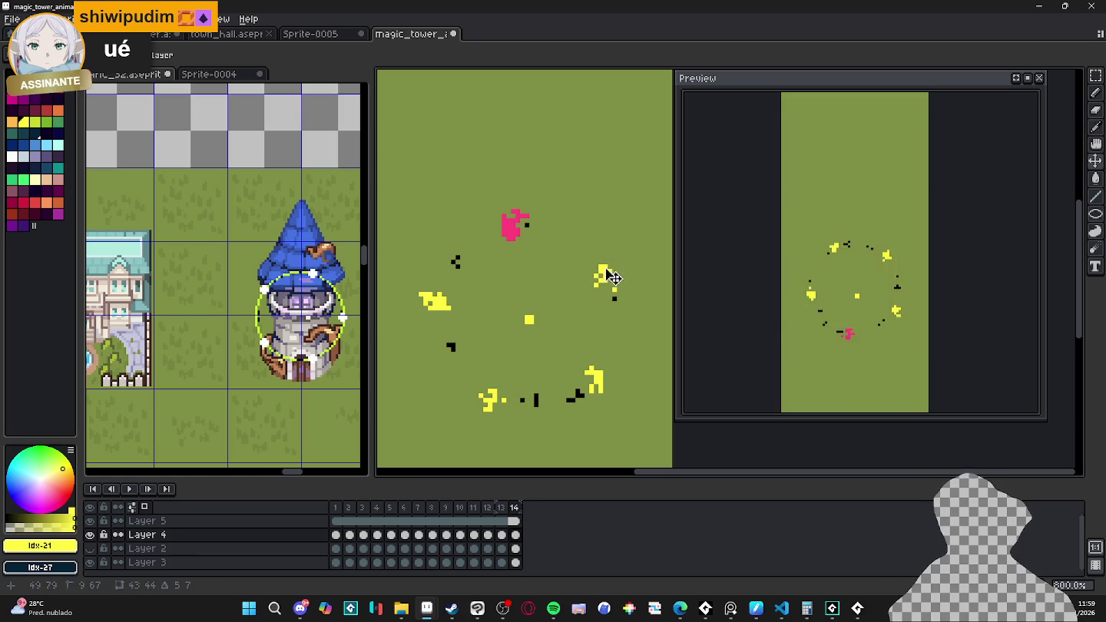
drag(612, 277, 614, 285)
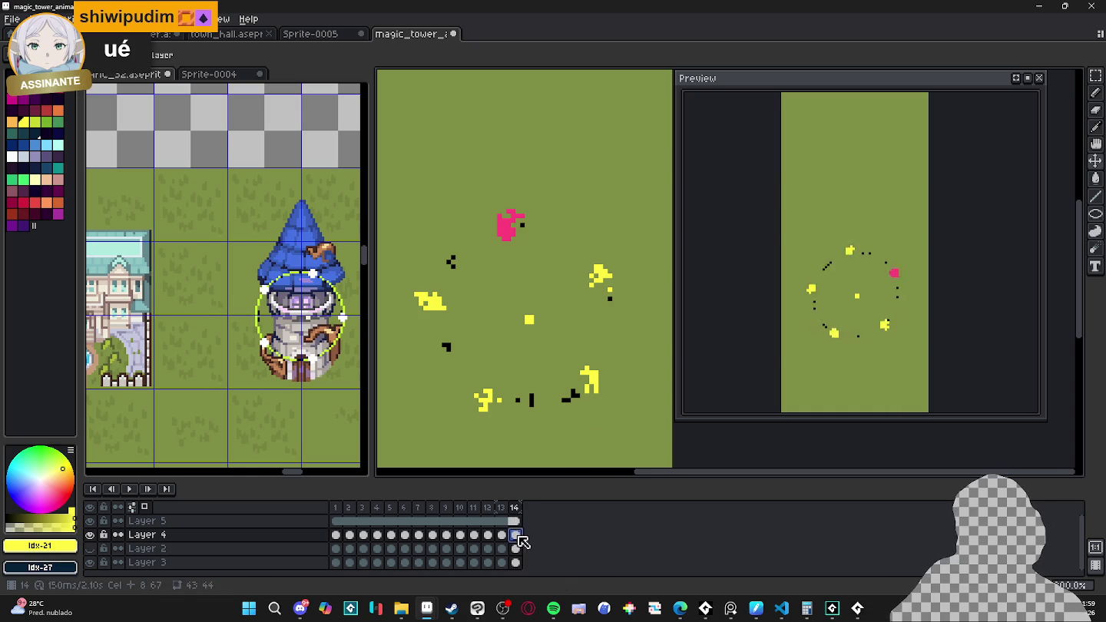
drag(522, 542, 342, 541)
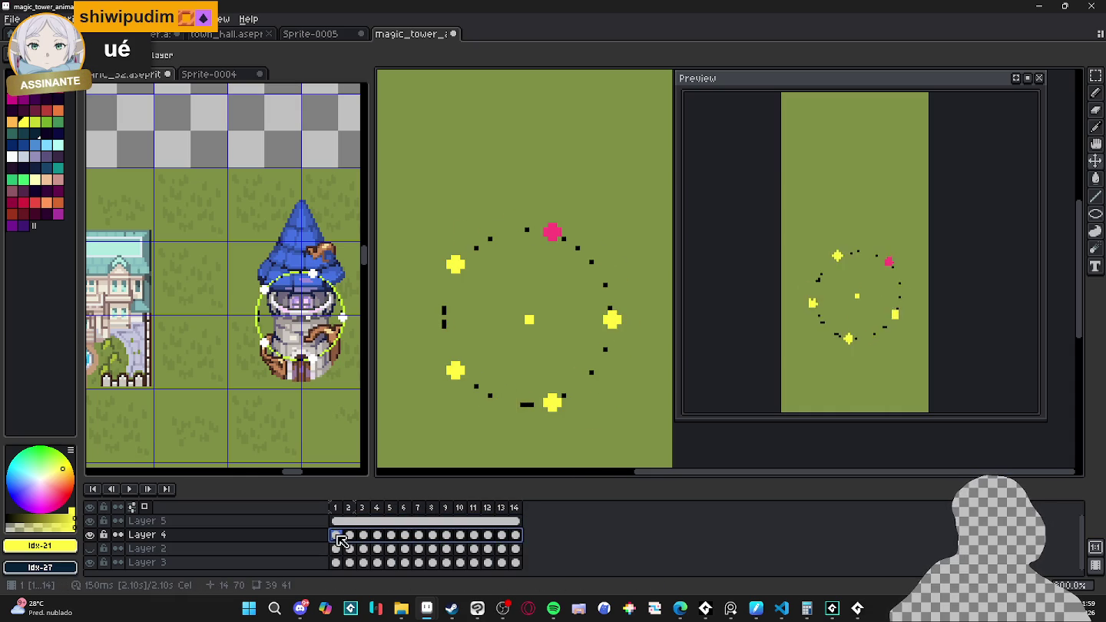
key(ctrl+t)
scroll(536, 230, down, 1)
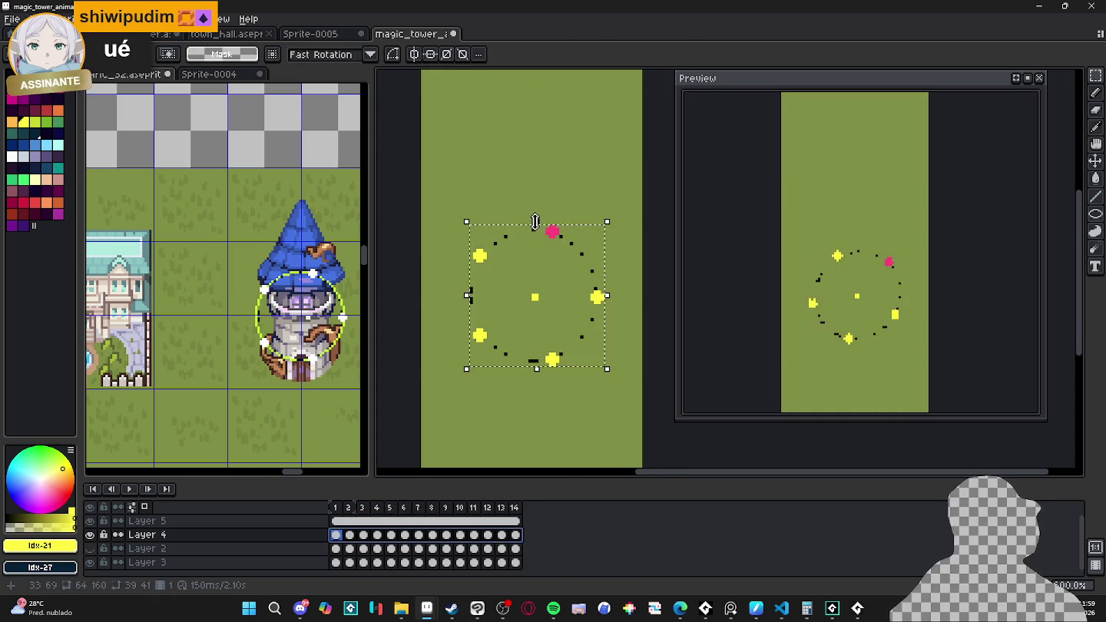
drag(535, 223, 550, 253)
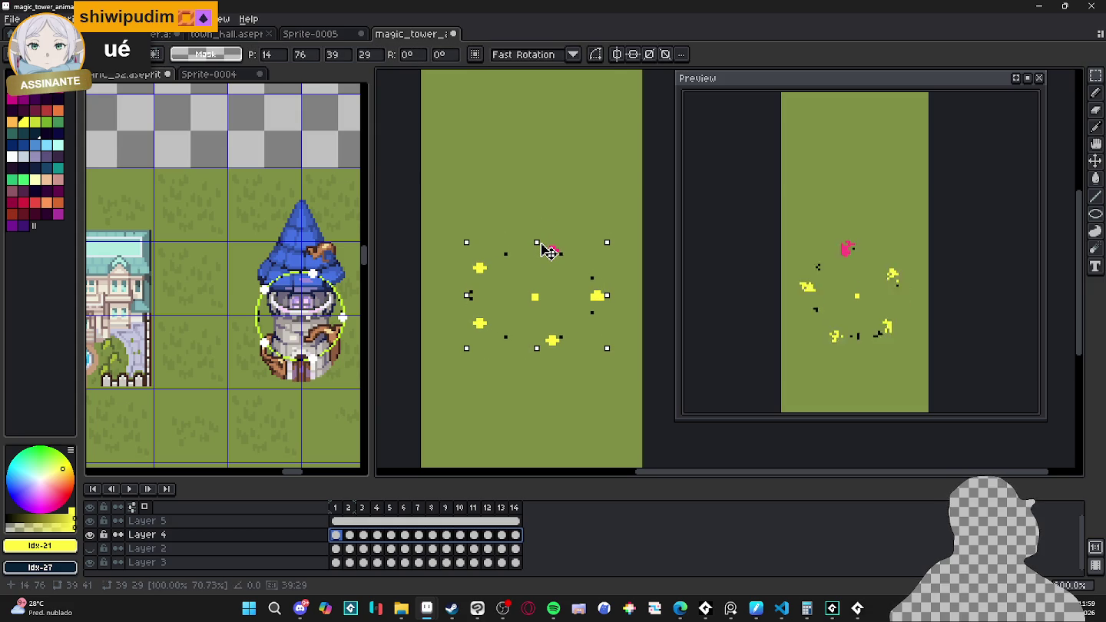
key(Return)
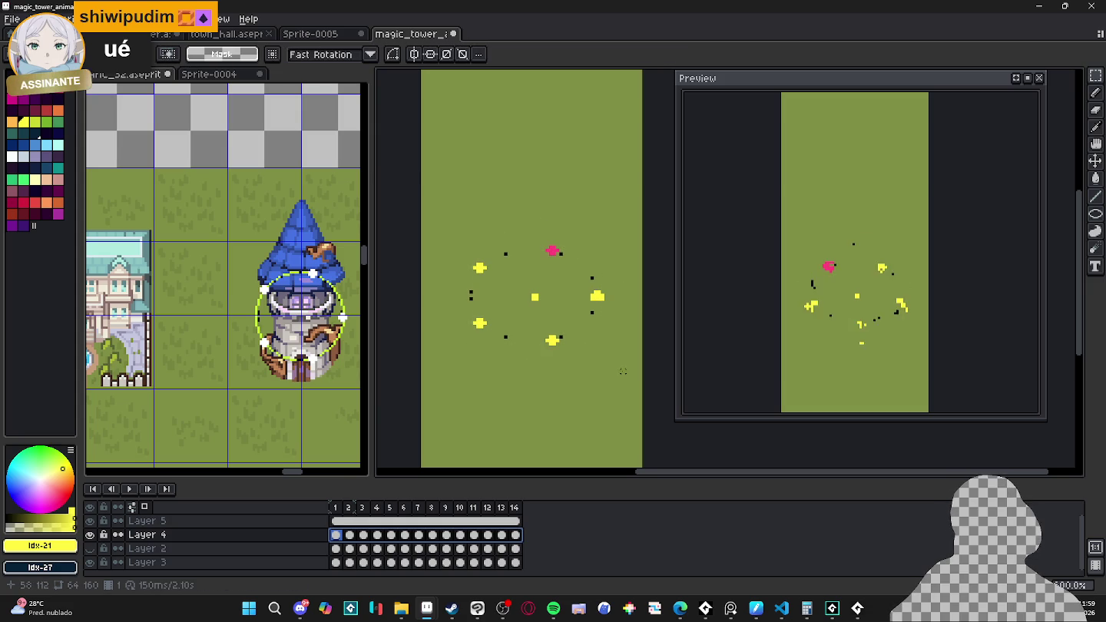
click(90, 550)
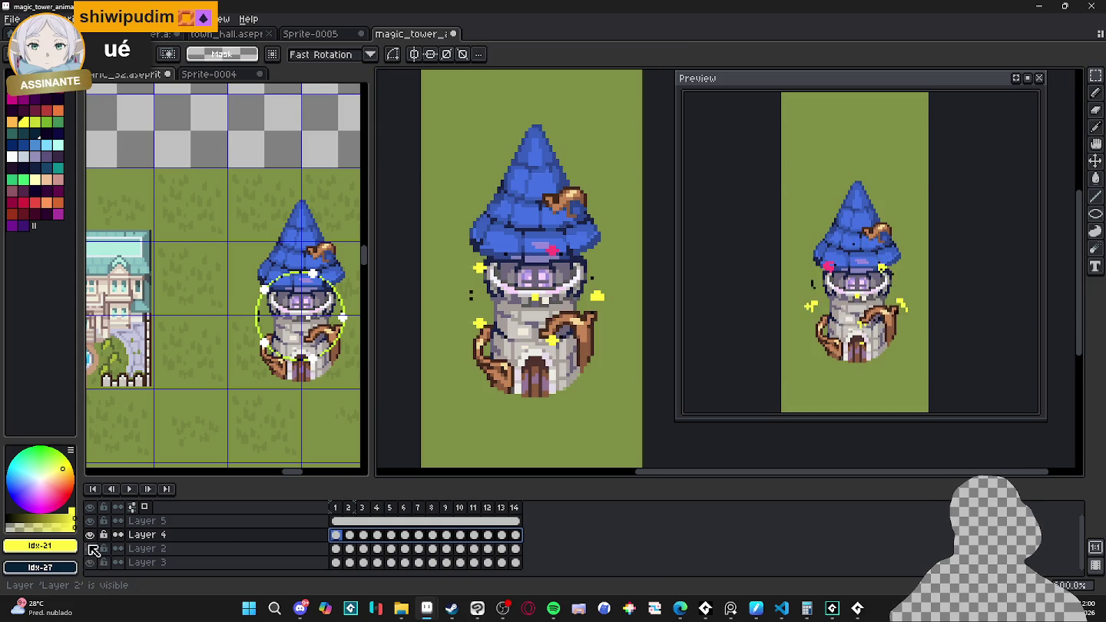
click(90, 535)
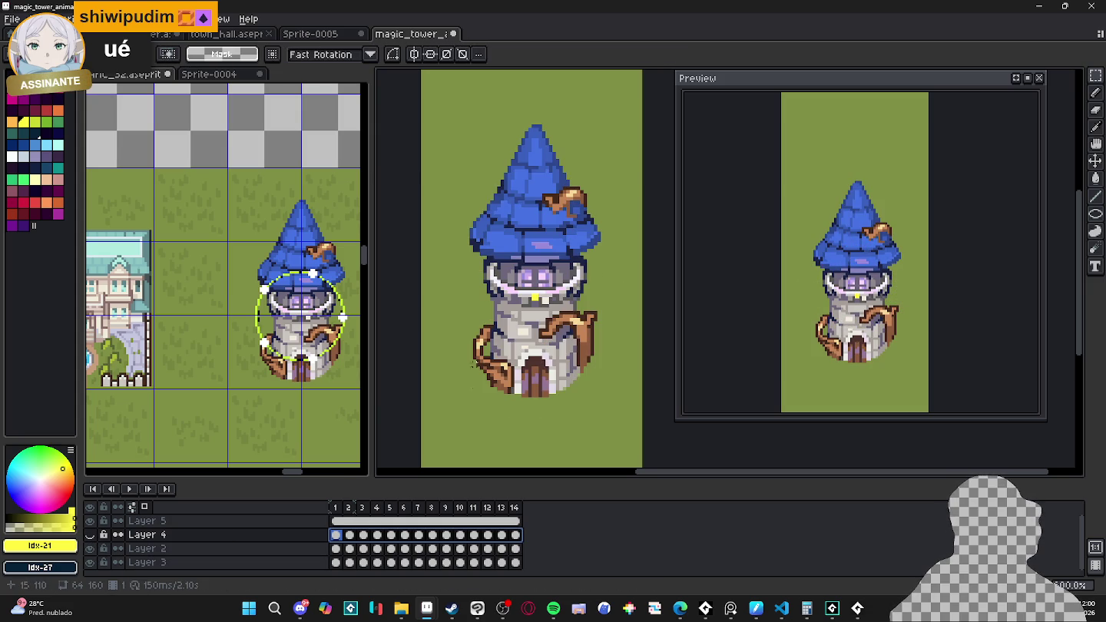
click(90, 535)
click(90, 521)
click(92, 522)
drag(90, 535, 90, 548)
click(90, 535)
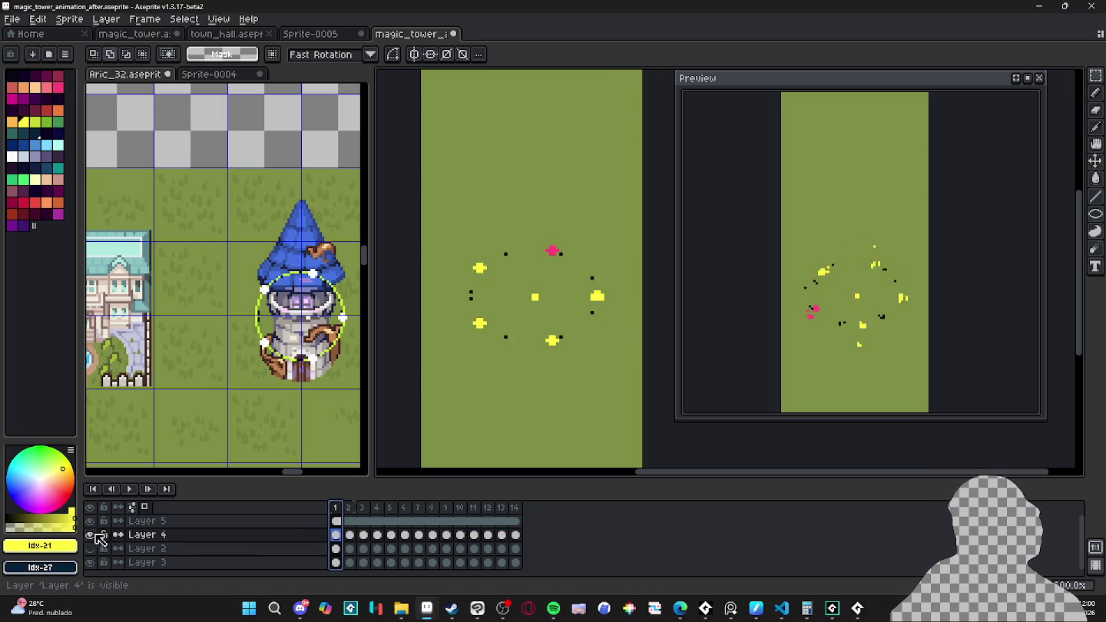
drag(596, 323, 607, 334)
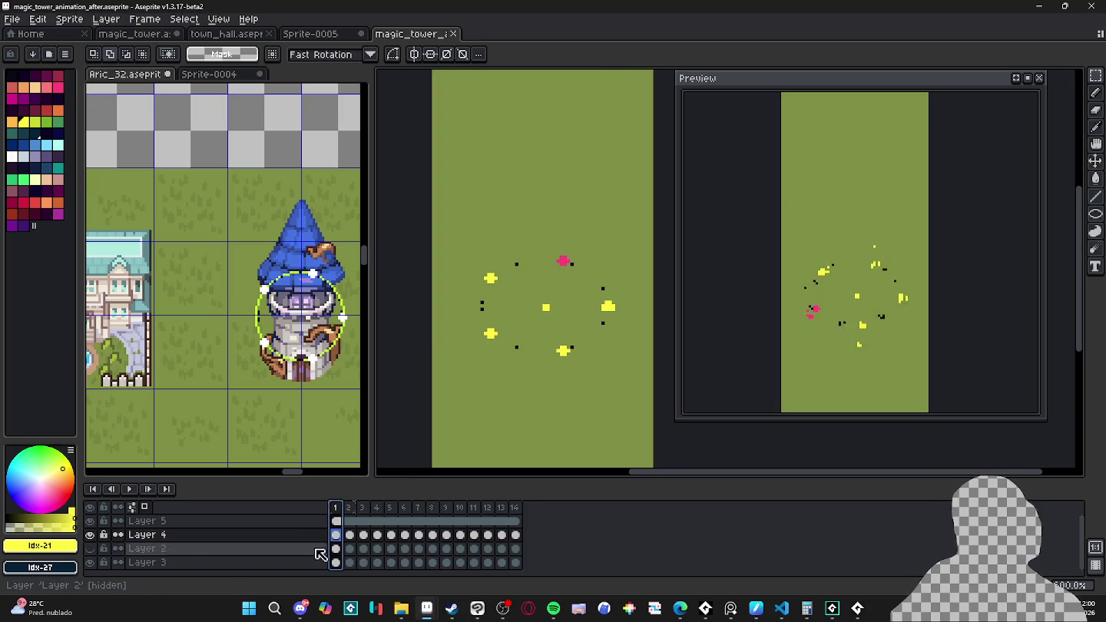
click(192, 521)
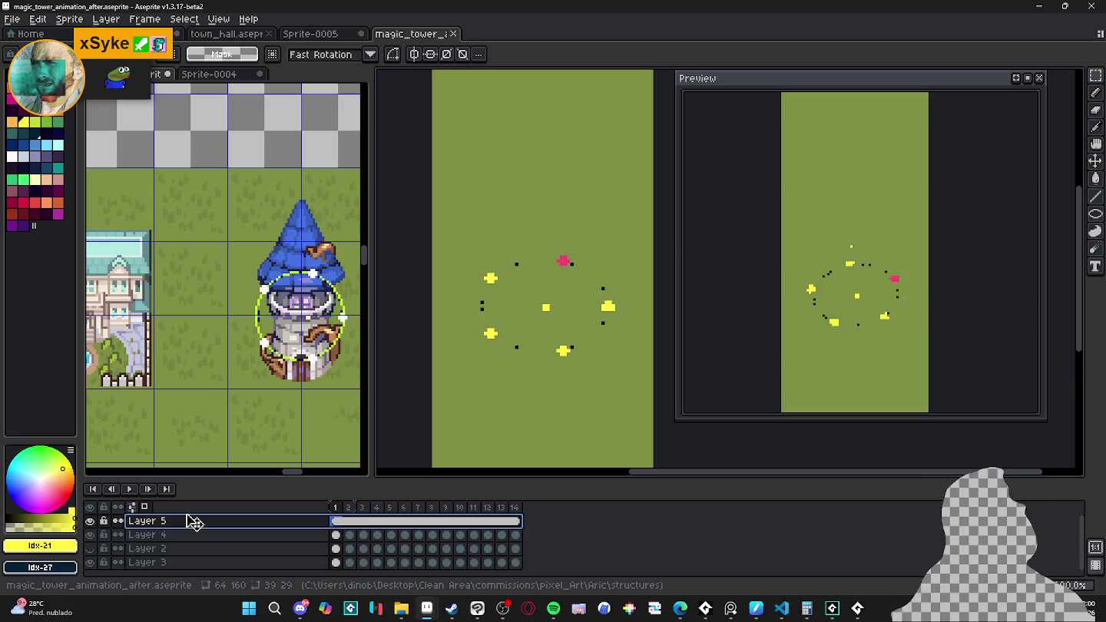
scroll(231, 238, down, 2)
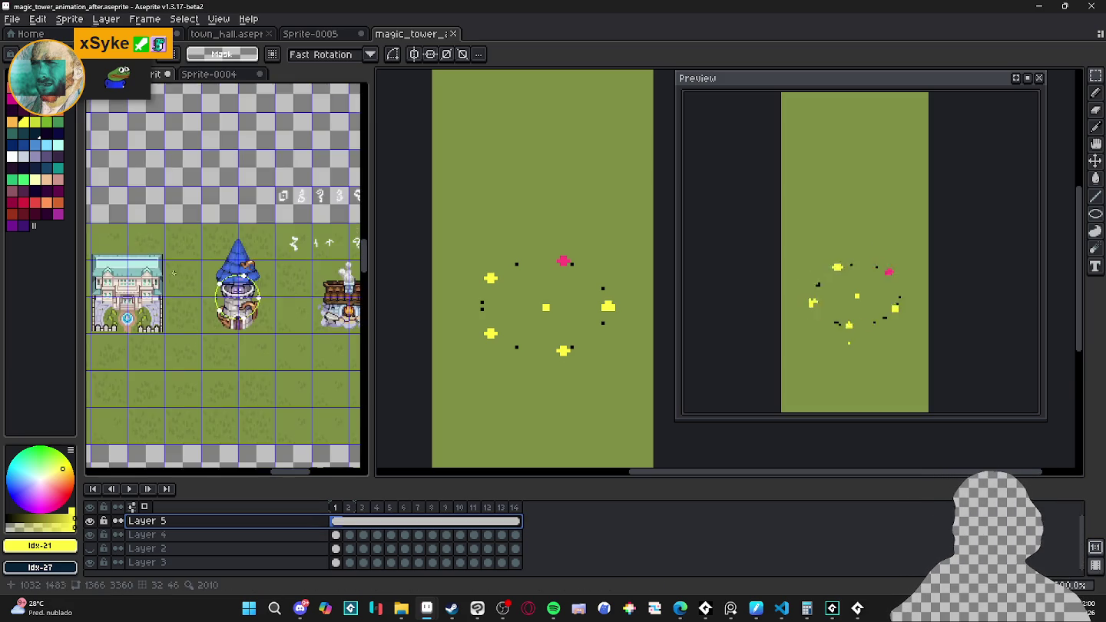
Step: Marquee-select and copy the spiral rune tile in the Aric_32 sheet
scroll(231, 238, down, 2)
scroll(232, 234, up, 4)
scroll(232, 234, up, 1)
ctrl+click(259, 242)
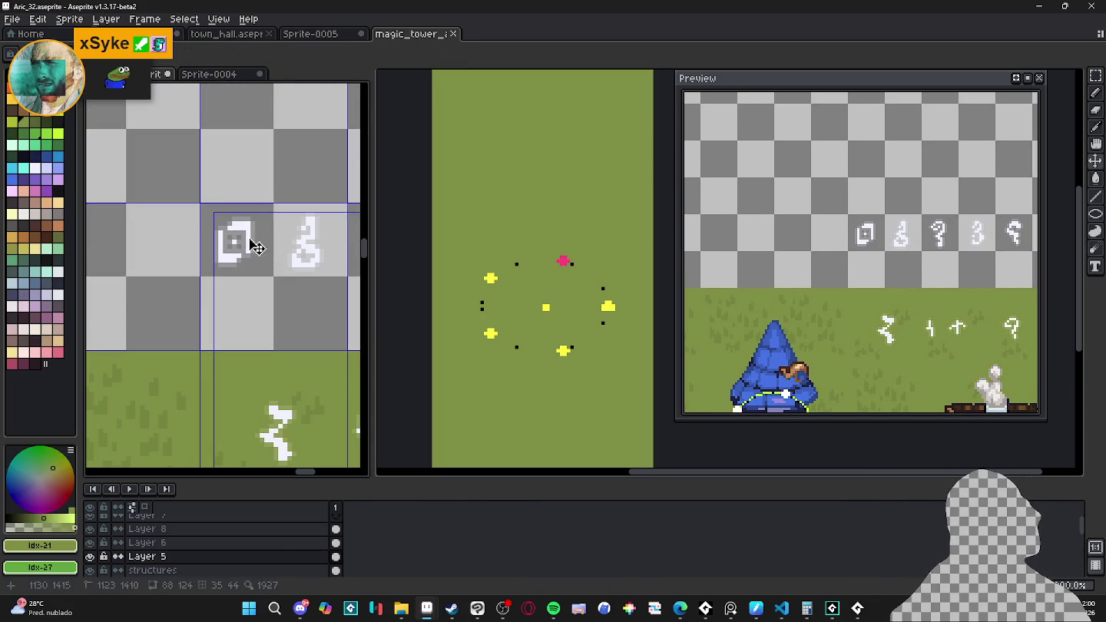
drag(1096, 75, 1025, 82)
scroll(196, 209, up, 1)
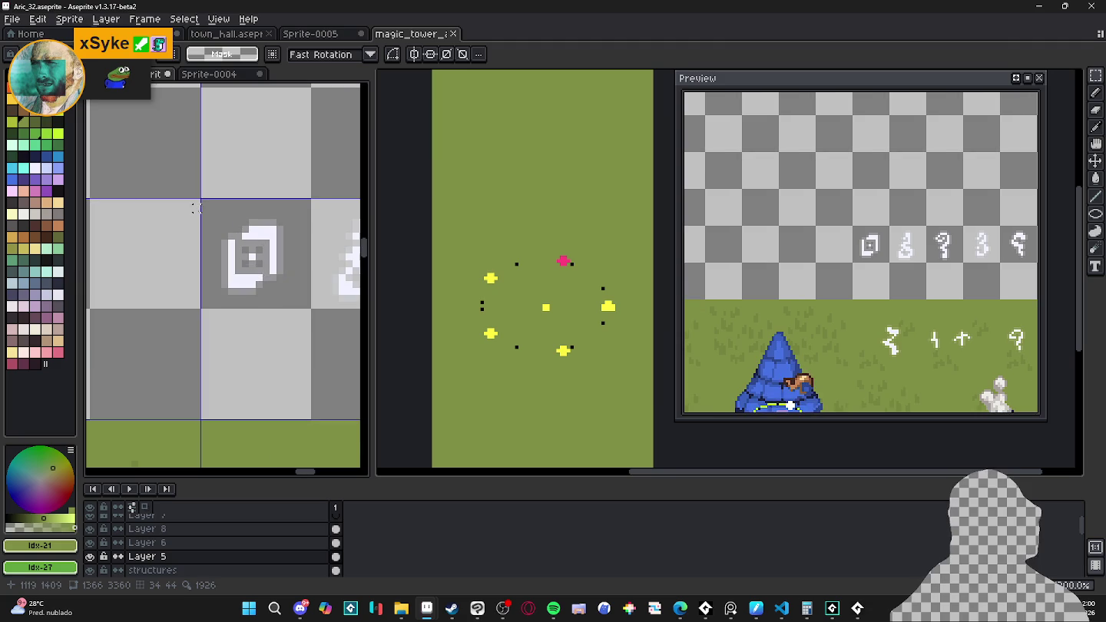
drag(203, 209, 310, 310)
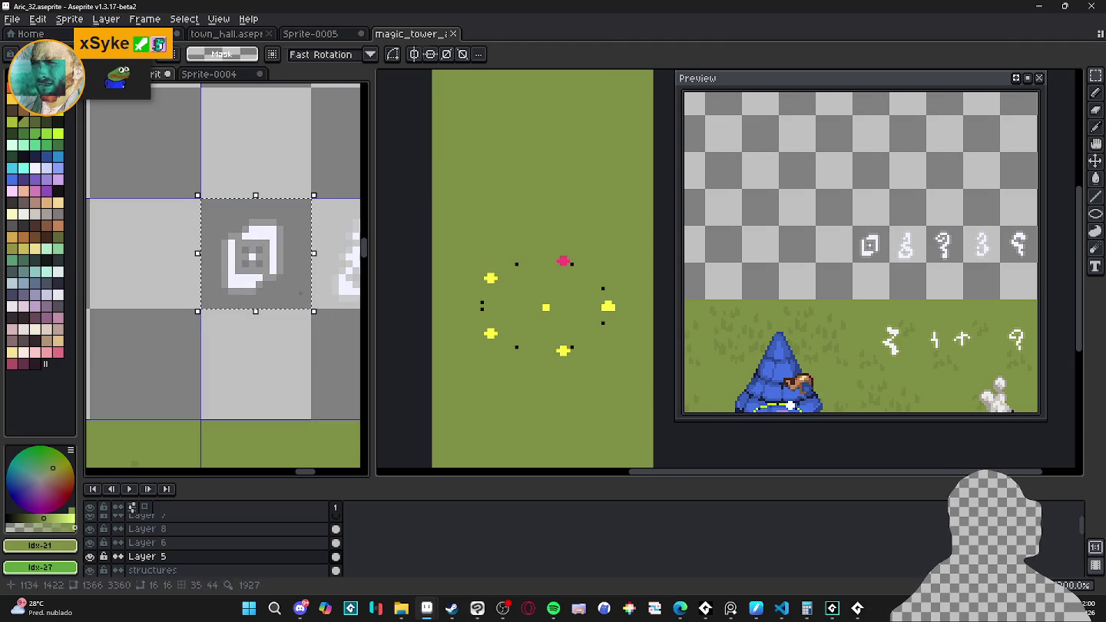
key(b)
Step: In the magic tower animation, add a new Layer 6 above Layer 4
scroll(757, 266, down, 1)
scroll(757, 266, down, 1)
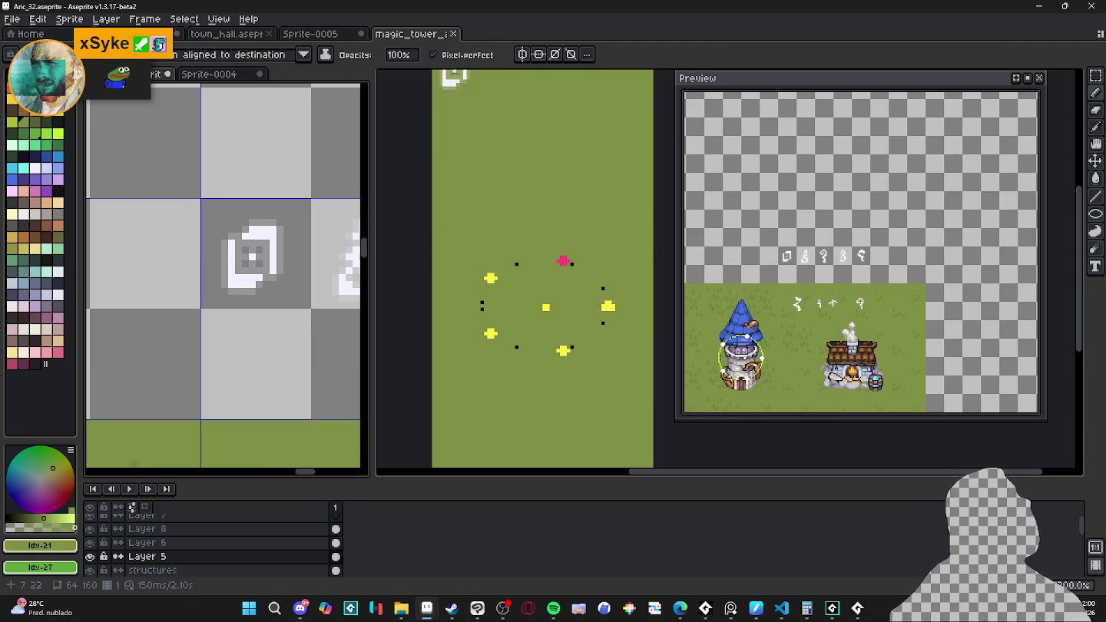
click(521, 304)
drag(521, 304, 504, 309)
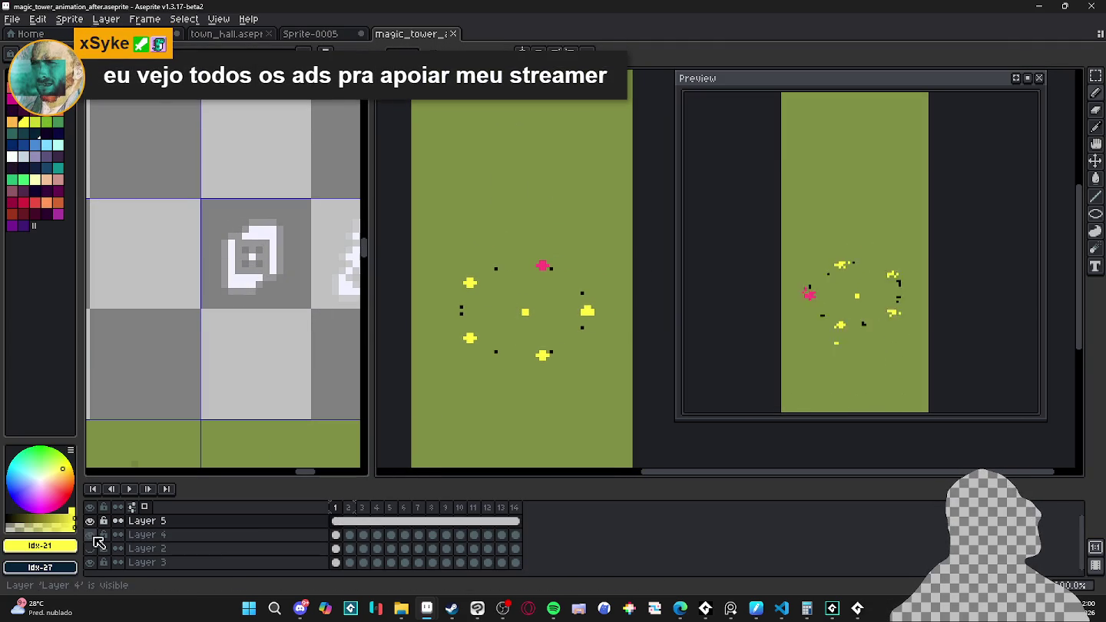
click(184, 540)
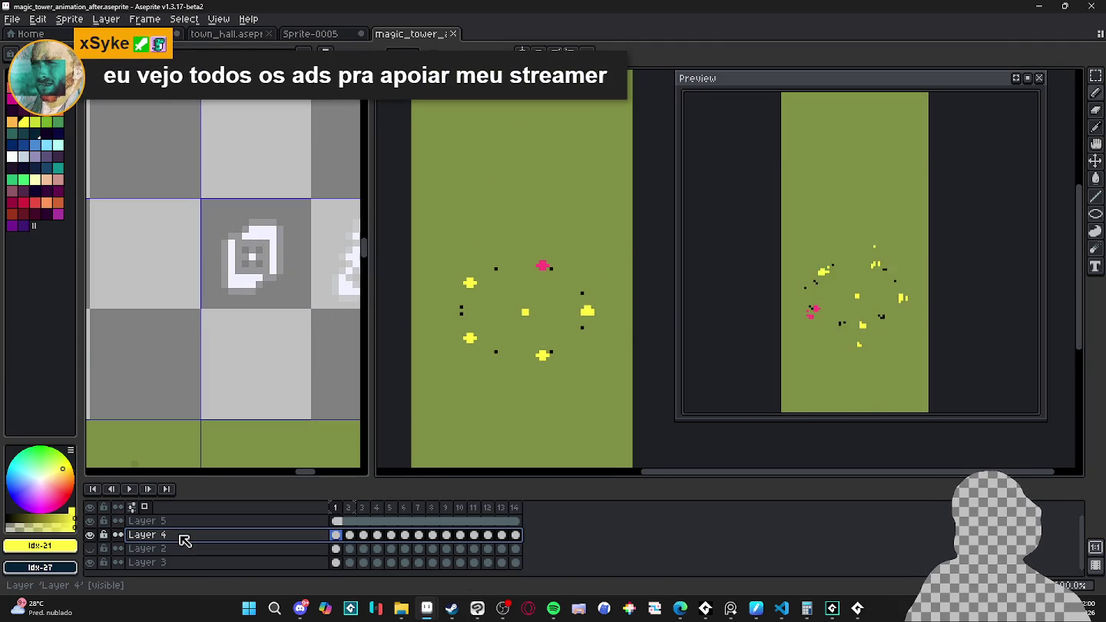
key(shift+n)
Step: Paste the spiral onto the pink dot in frame 1 and reposition it in later frames
click(336, 534)
key(ctrl+v)
mouse_move(552, 249)
mouse_down()
mouse_move(542, 267)
mouse_move(573, 270)
mouse_move(612, 339)
mouse_move(583, 286)
mouse_move(594, 286)
mouse_up()
key(.)
key(.)
key(.)
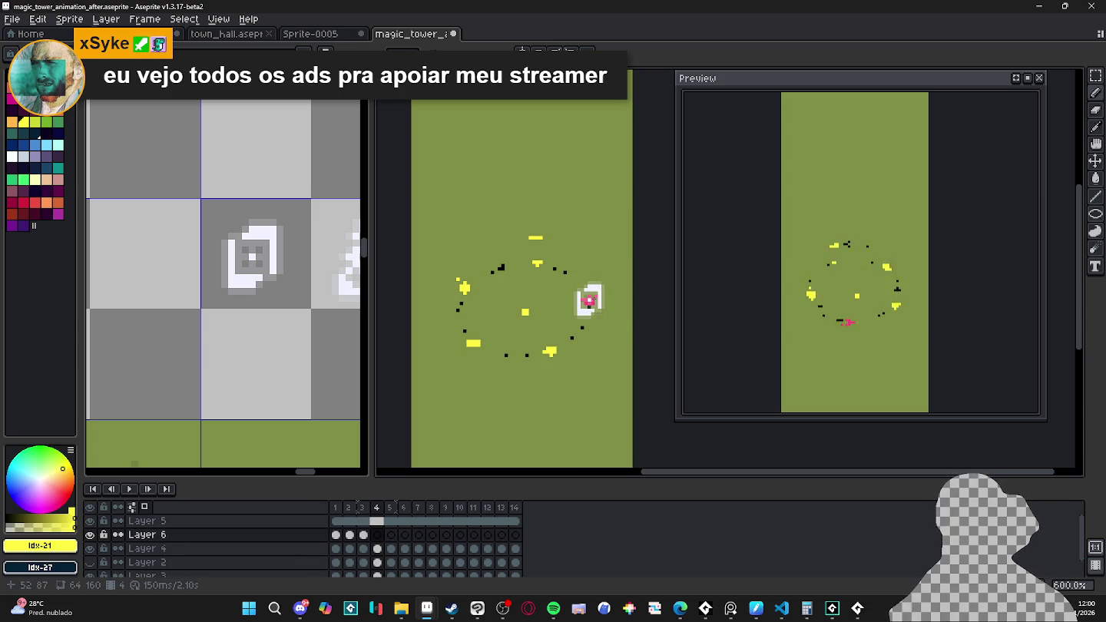
key(.)
drag(585, 391, 589, 322)
Step: Drag the spiral onto the pink dot in each remaining frame through frame 14
key(.)
mouse_move(576, 394)
mouse_down()
mouse_move(570, 339)
mouse_move(519, 361)
mouse_move(465, 345)
mouse_move(483, 345)
mouse_move(499, 300)
mouse_move(464, 330)
mouse_up()
key(.)
key(.)
key(.)
key(.)
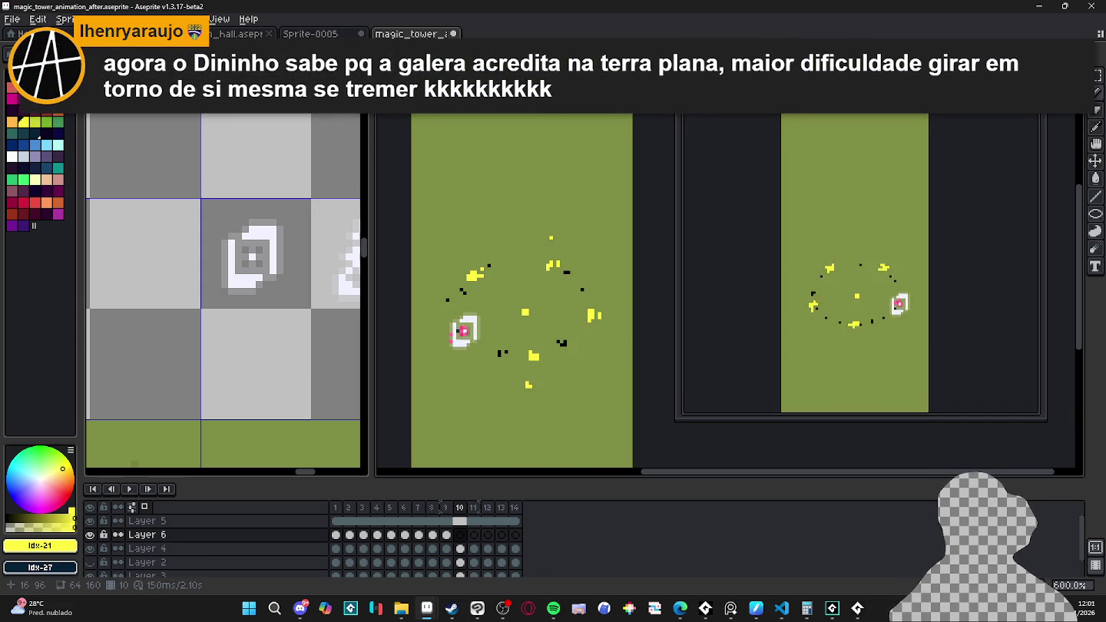
key(.)
drag(484, 278, 455, 301)
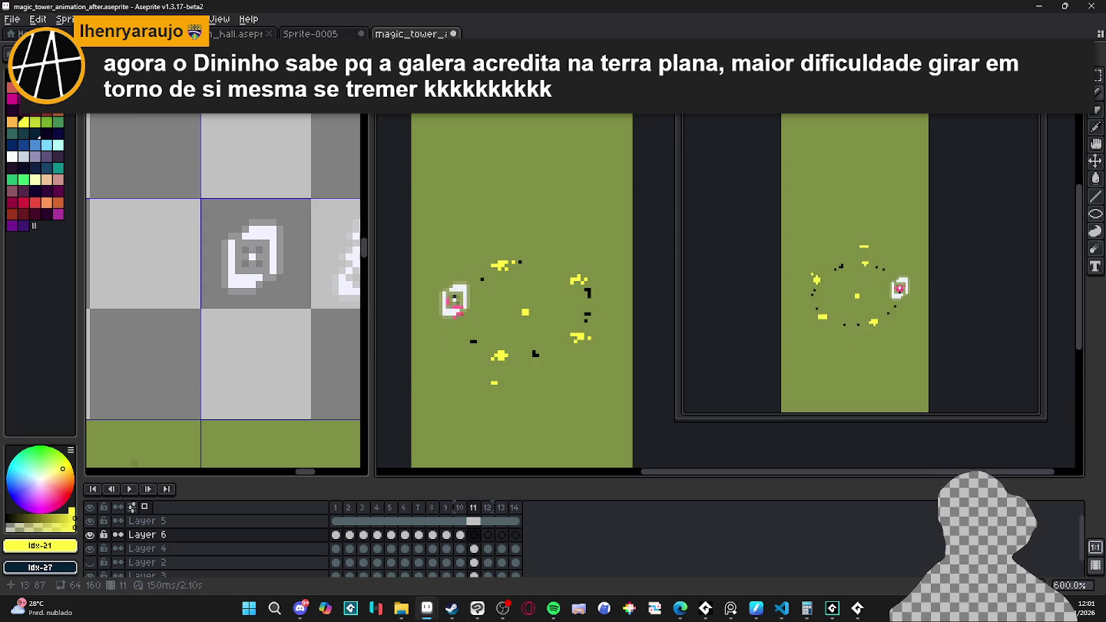
key(.)
drag(514, 276, 463, 277)
key(.)
drag(506, 244, 492, 266)
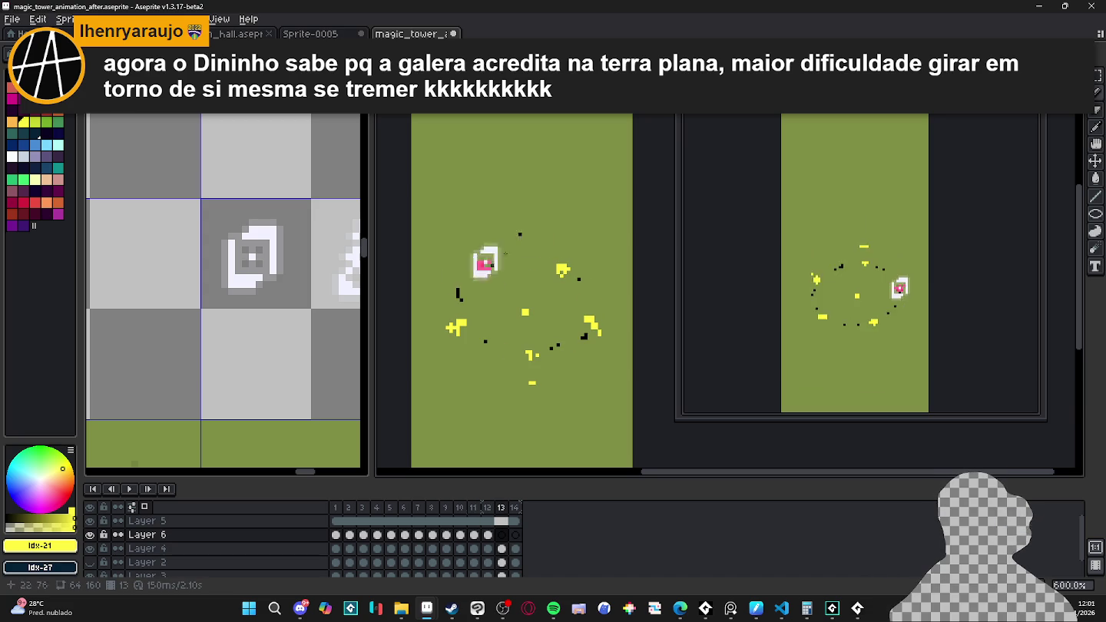
key(.)
drag(569, 232, 512, 255)
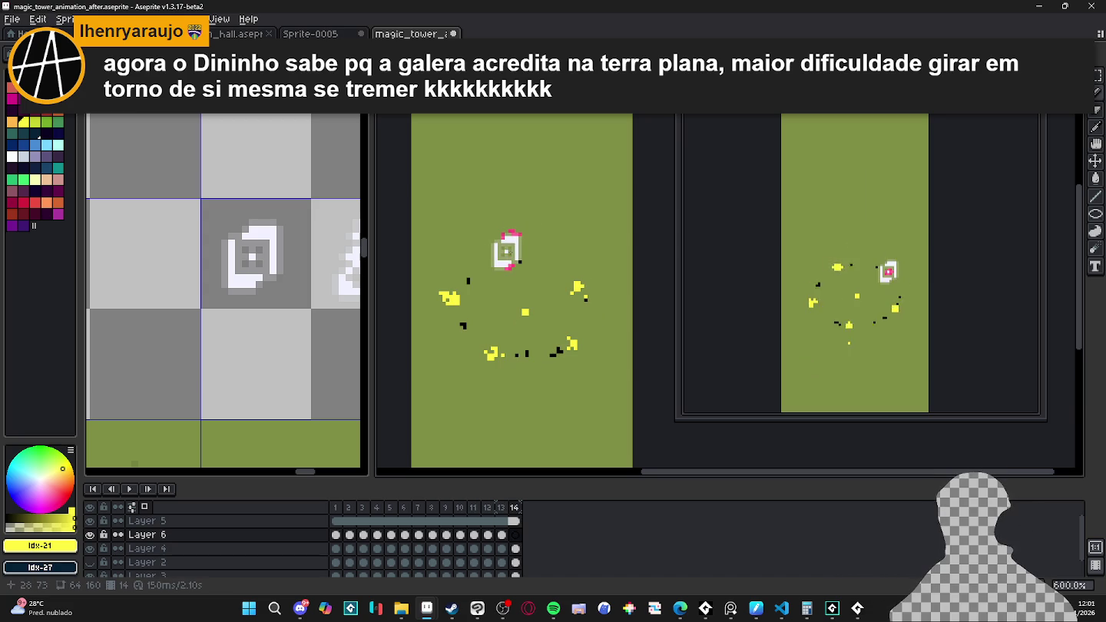
Step: Play the animation, nudge the spiral up-right, and return to the Aric_32 sheet
key(Return)
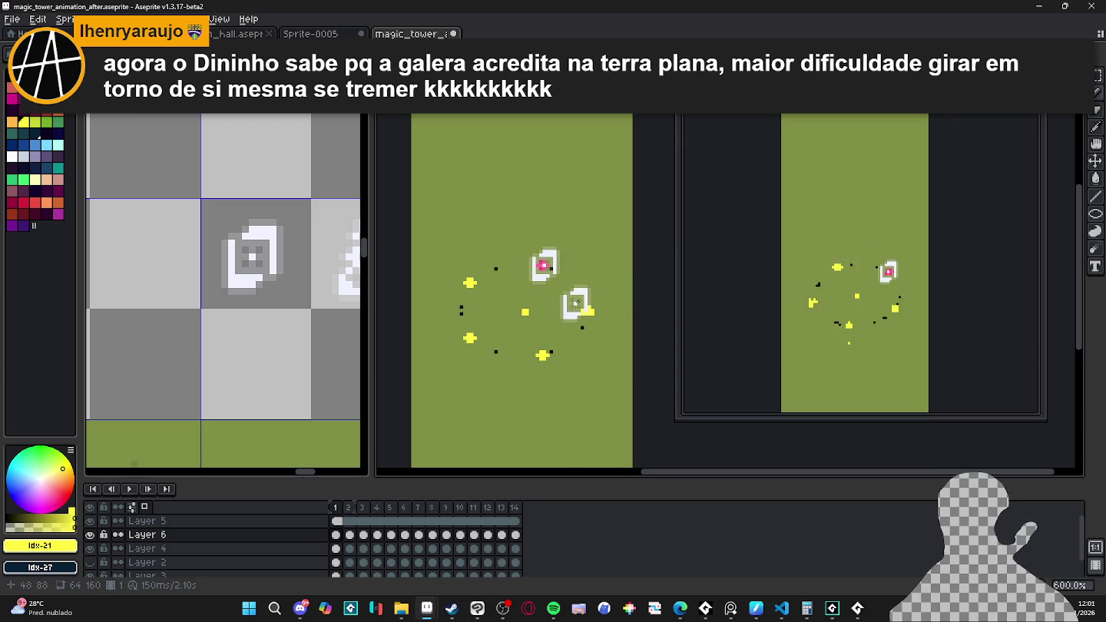
drag(496, 355, 501, 352)
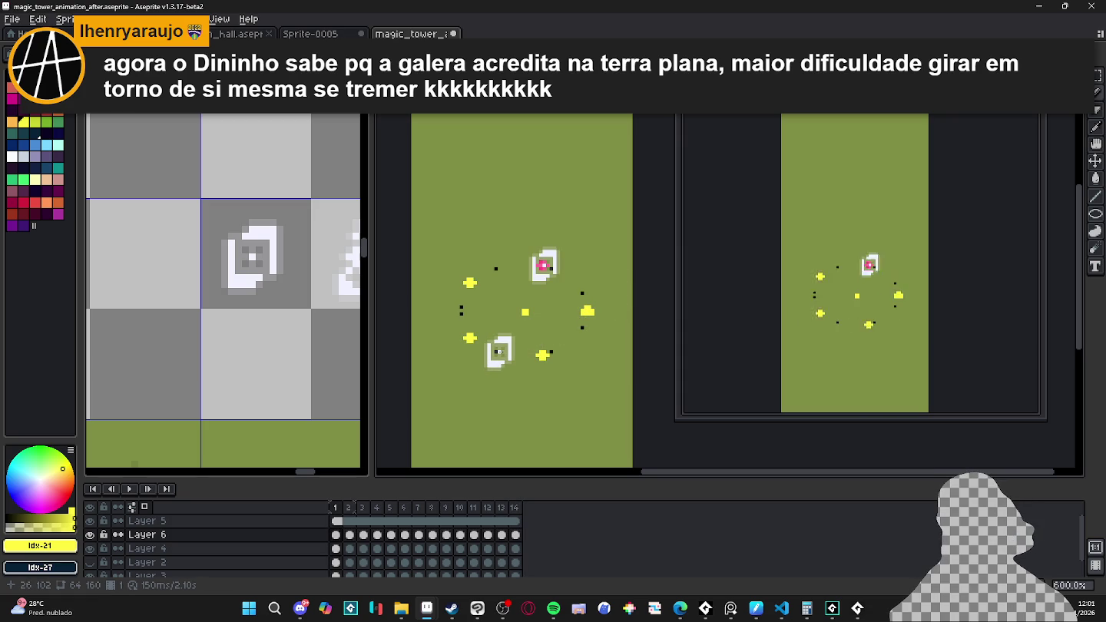
drag(269, 338, 210, 350)
key(ctrl+v)
key(Escape)
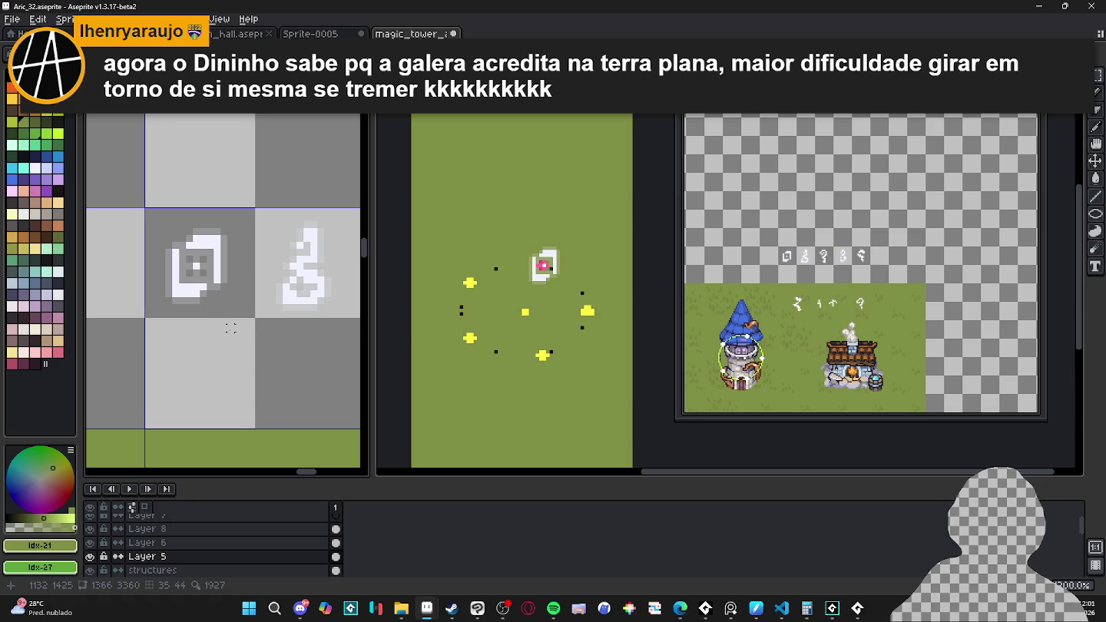
Step: Select and copy the & rune tile in the Aric_32 sheet
scroll(195, 301, down, 2)
scroll(259, 251, up, 3)
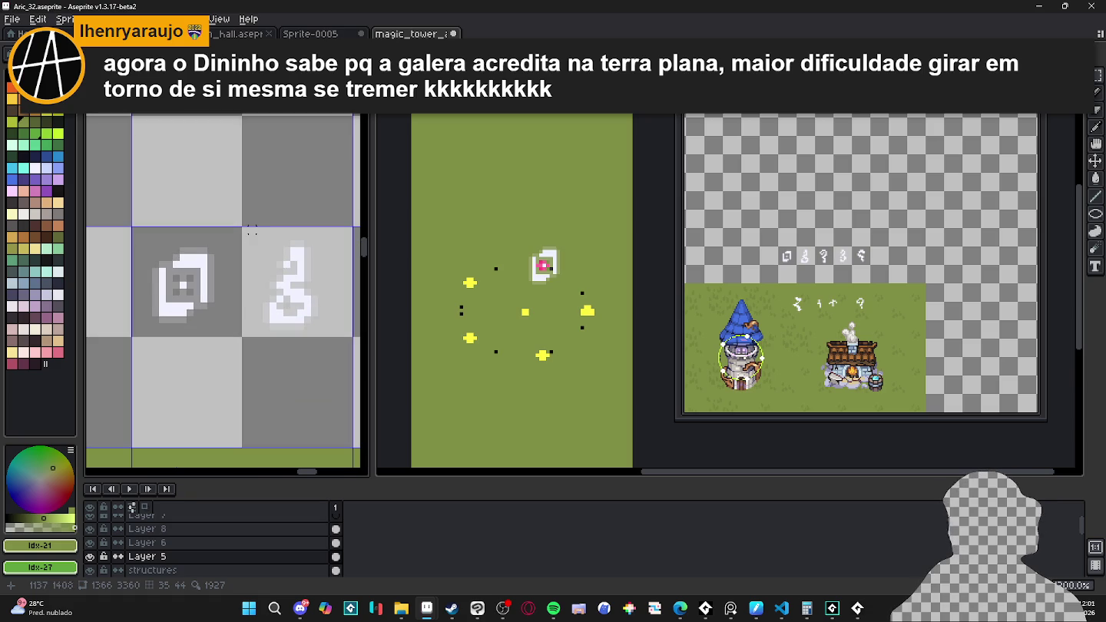
drag(246, 229, 352, 336)
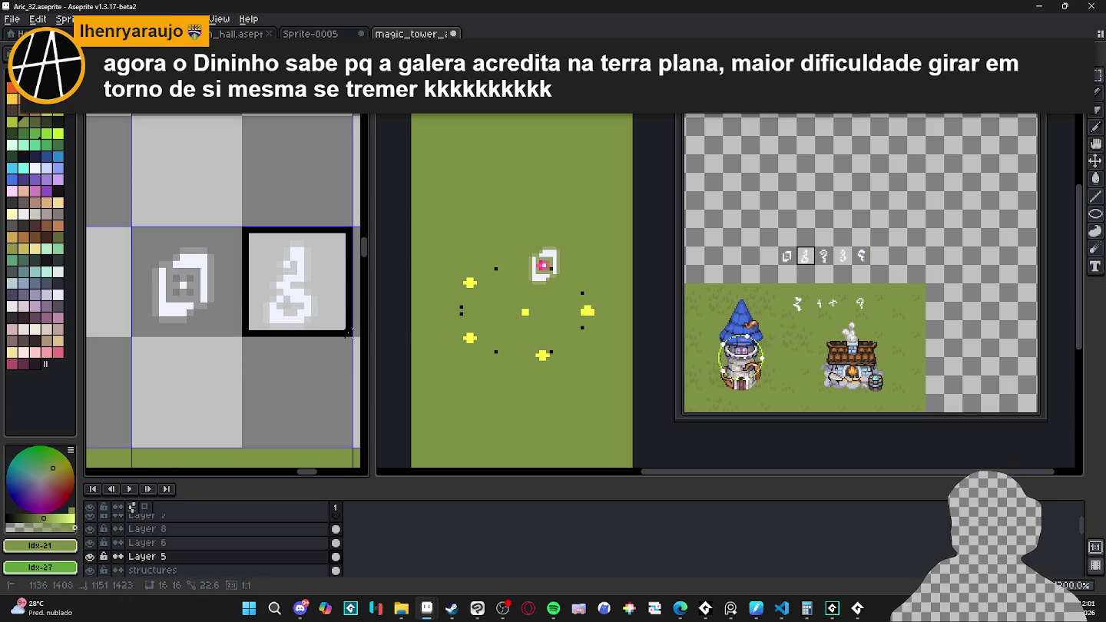
key(ctrl+b)
Step: Back in the magic tower animation, step through frames 1 to 7
click(508, 308)
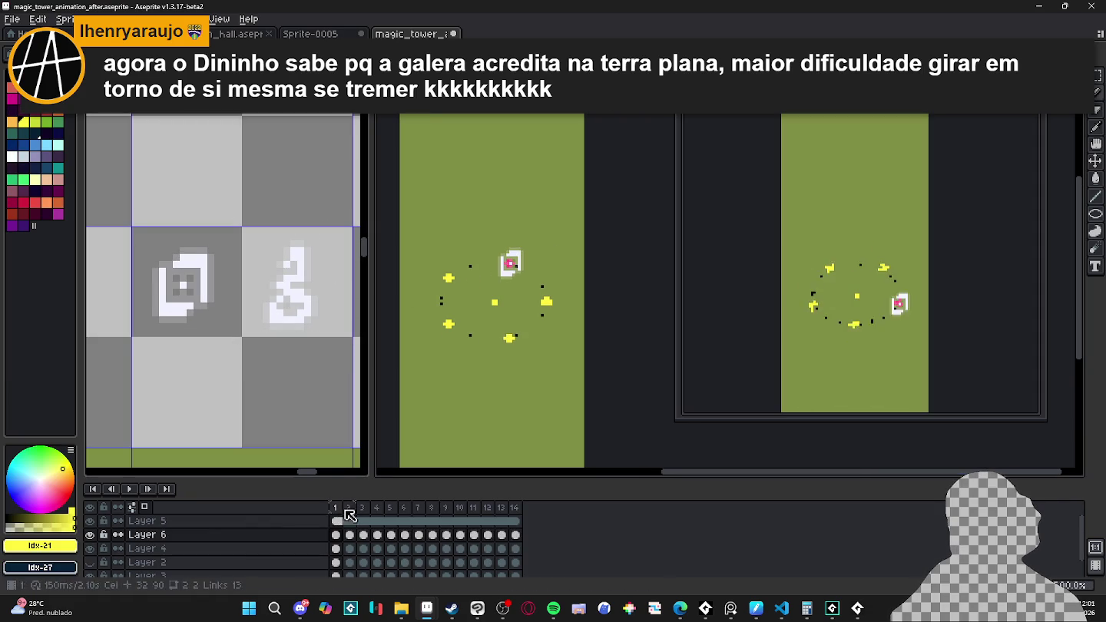
scroll(535, 311, up, 2)
key(Left)
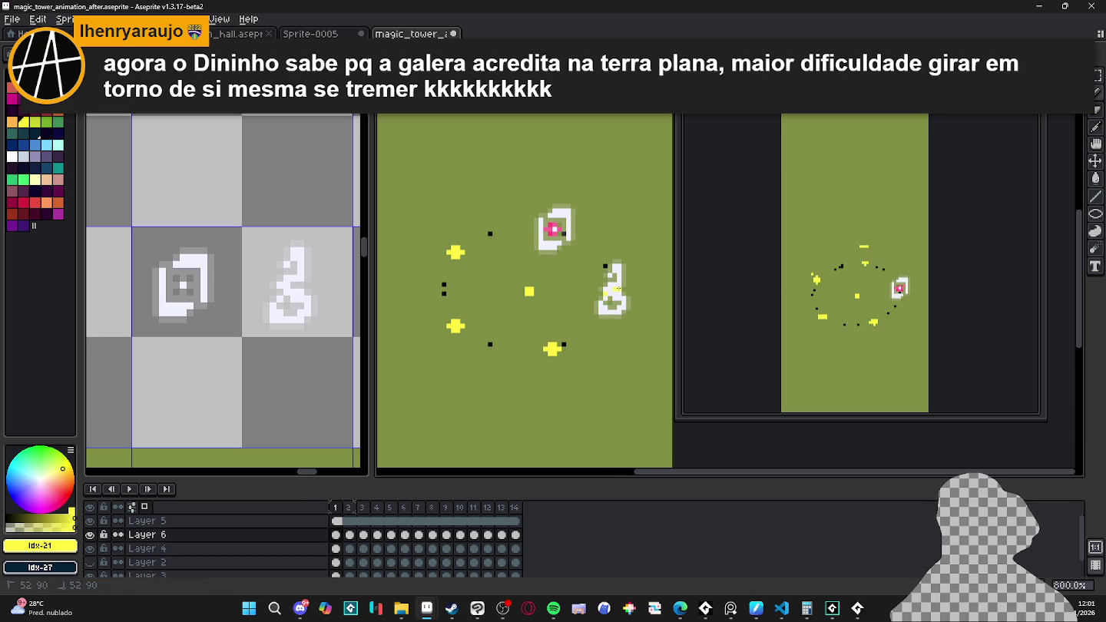
key(Right)
key(Right)
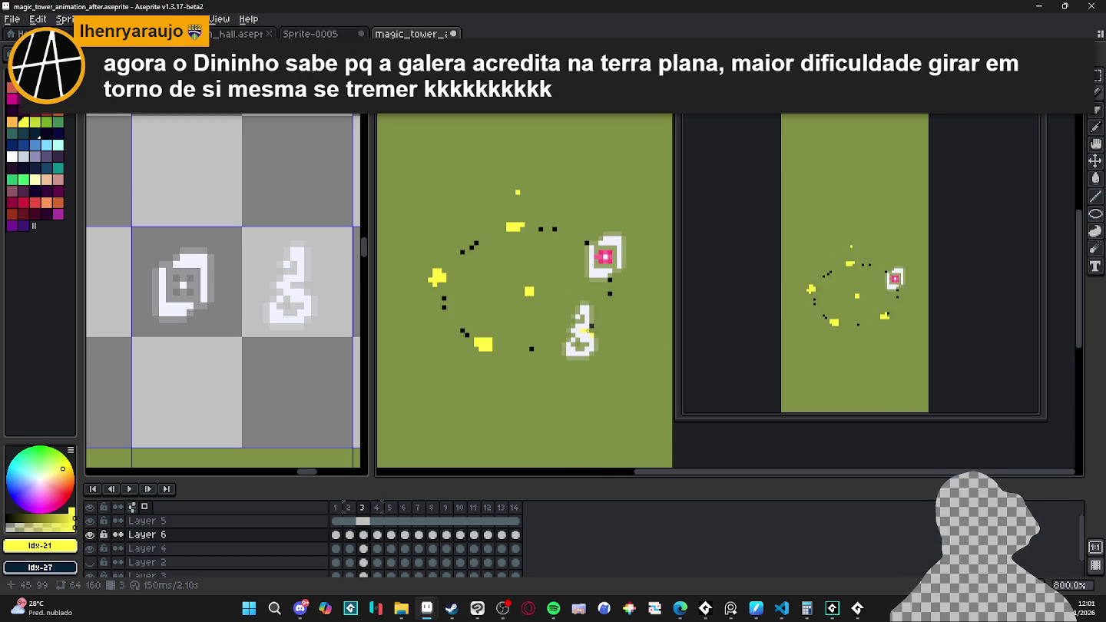
key(Right)
key(Right)
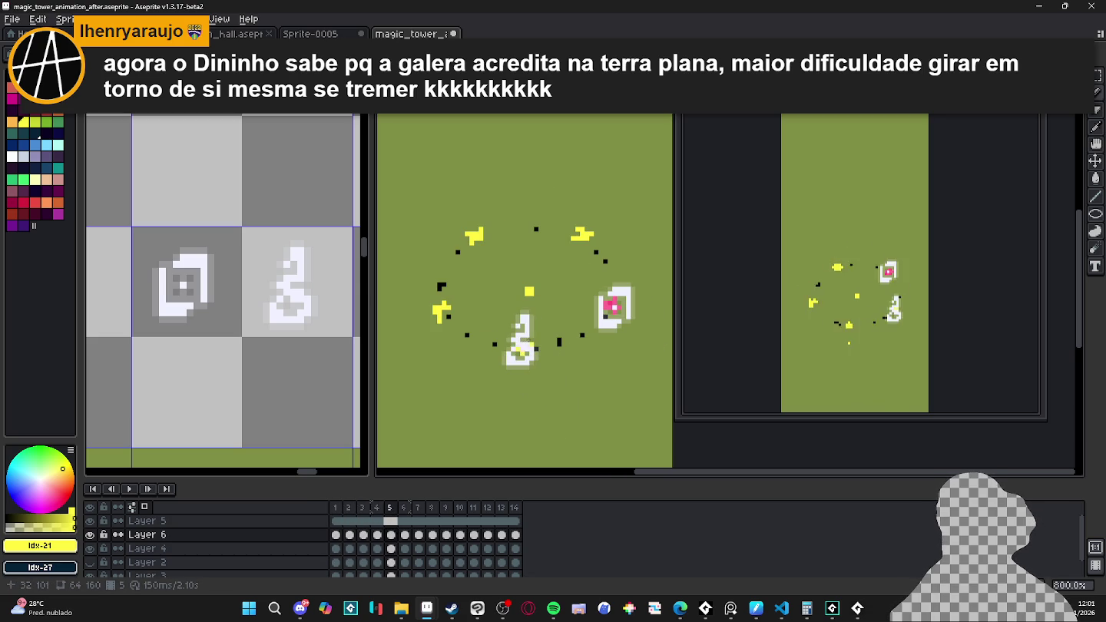
key(Right)
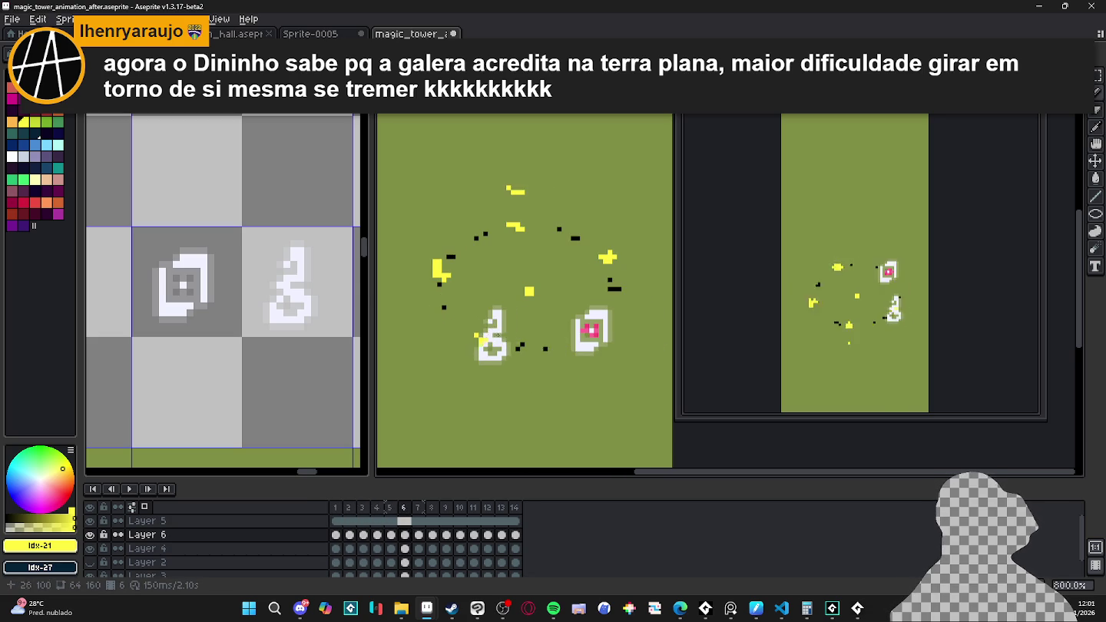
key(Right)
Step: Step through frames 9–14, position the white rune glyph, and loop back to frame 1
key(Right)
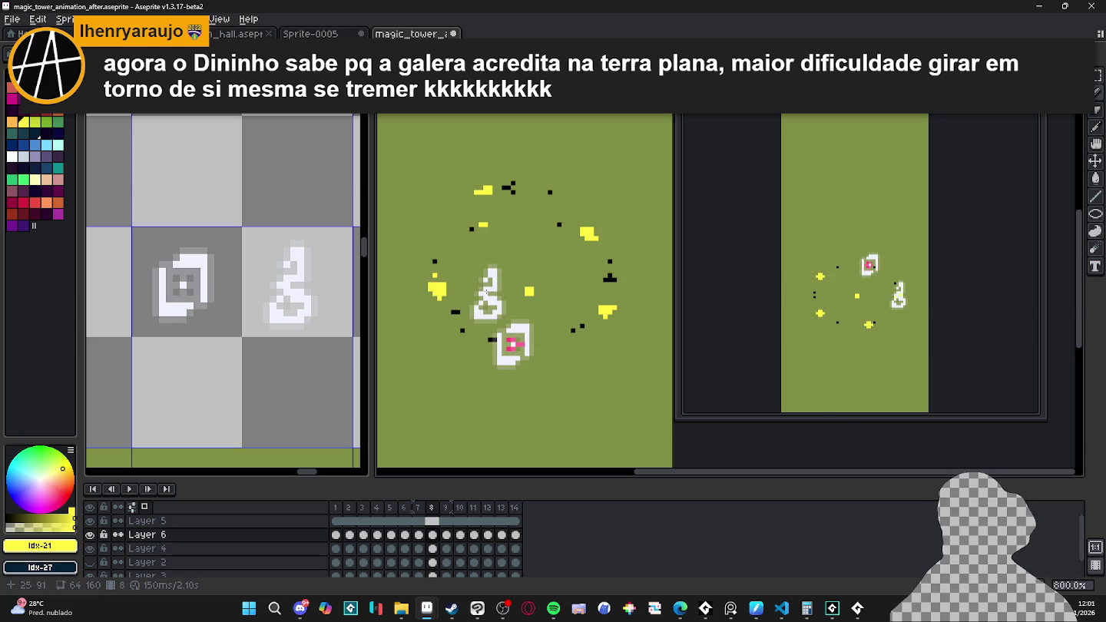
key(Right)
key(Right)
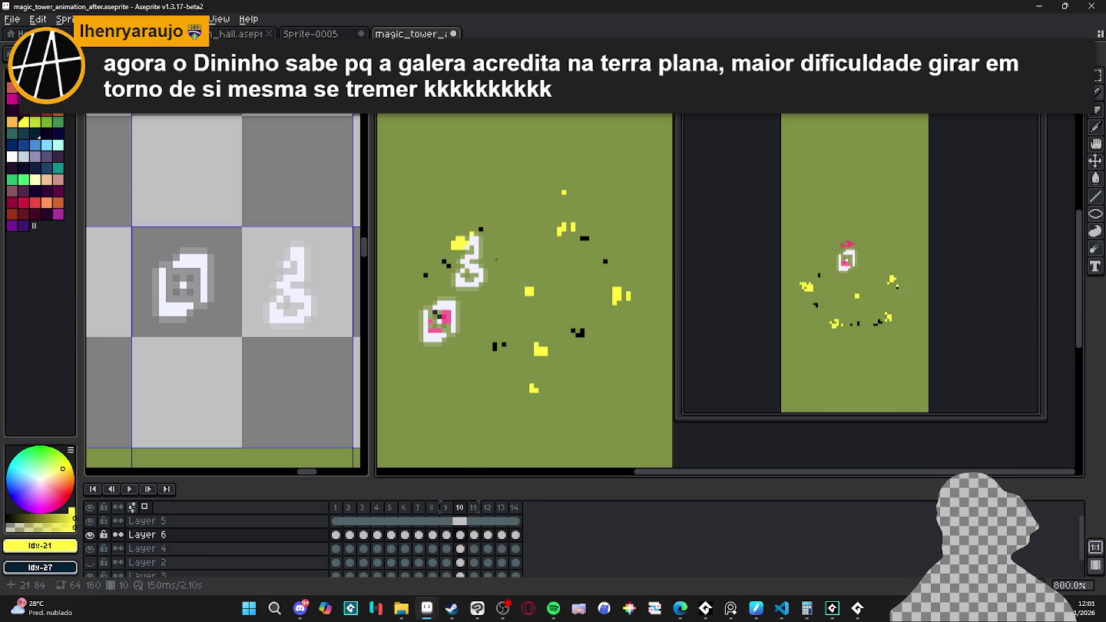
key(Right)
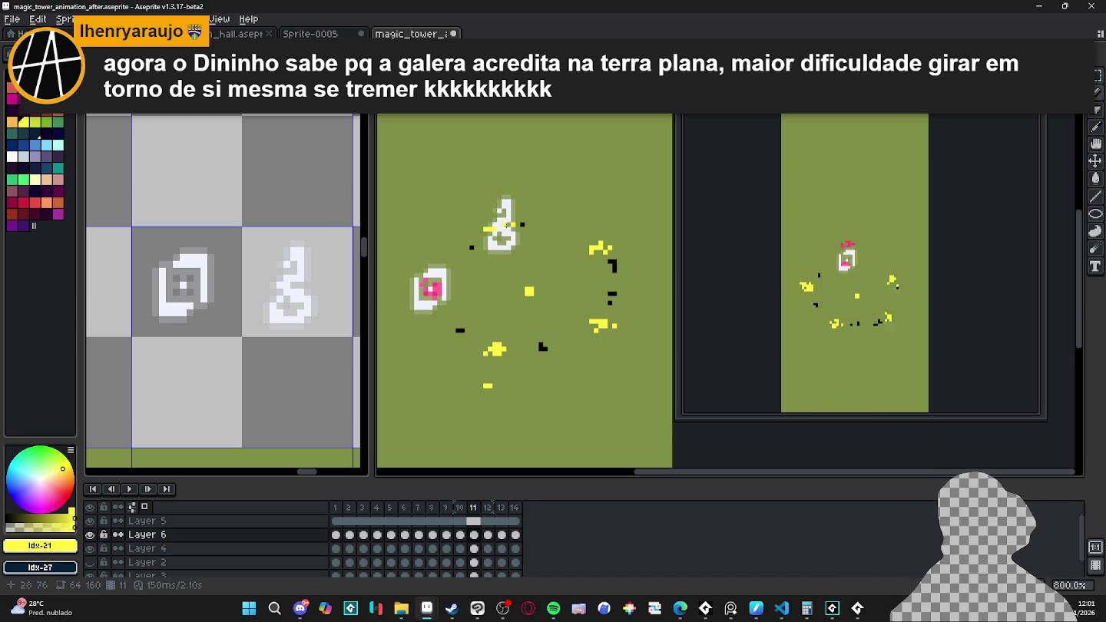
key(Right)
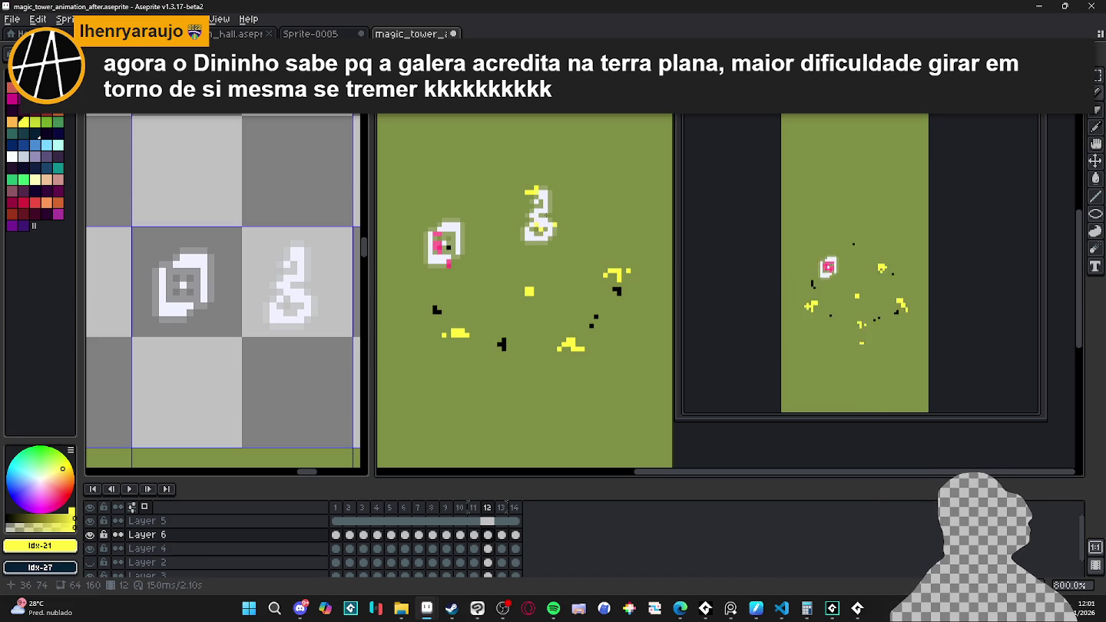
key(Right)
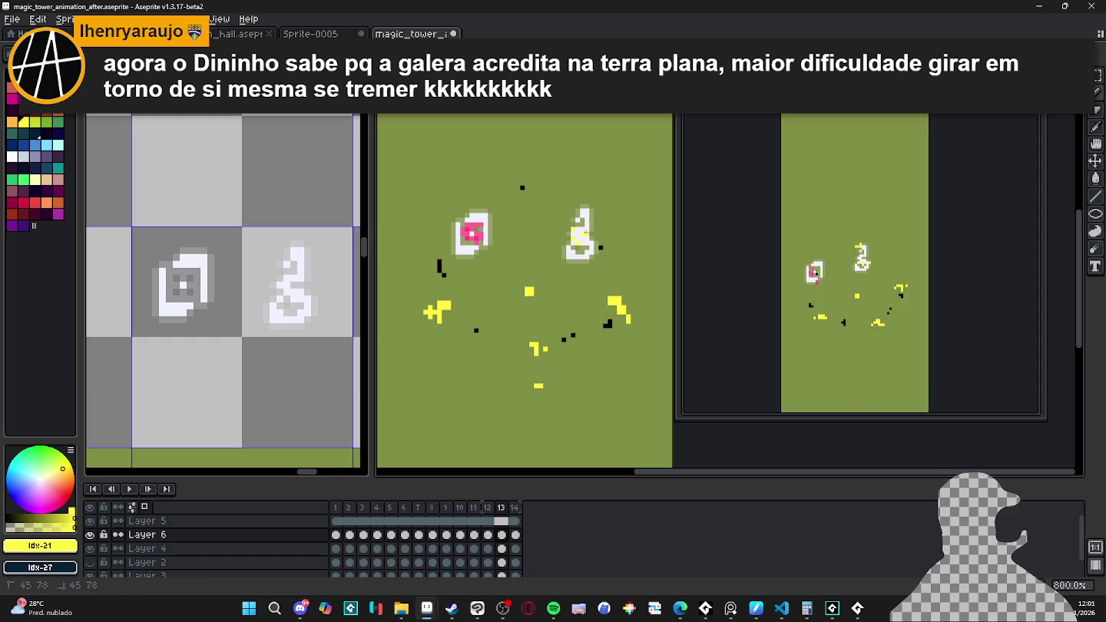
key(Right)
key(Right)
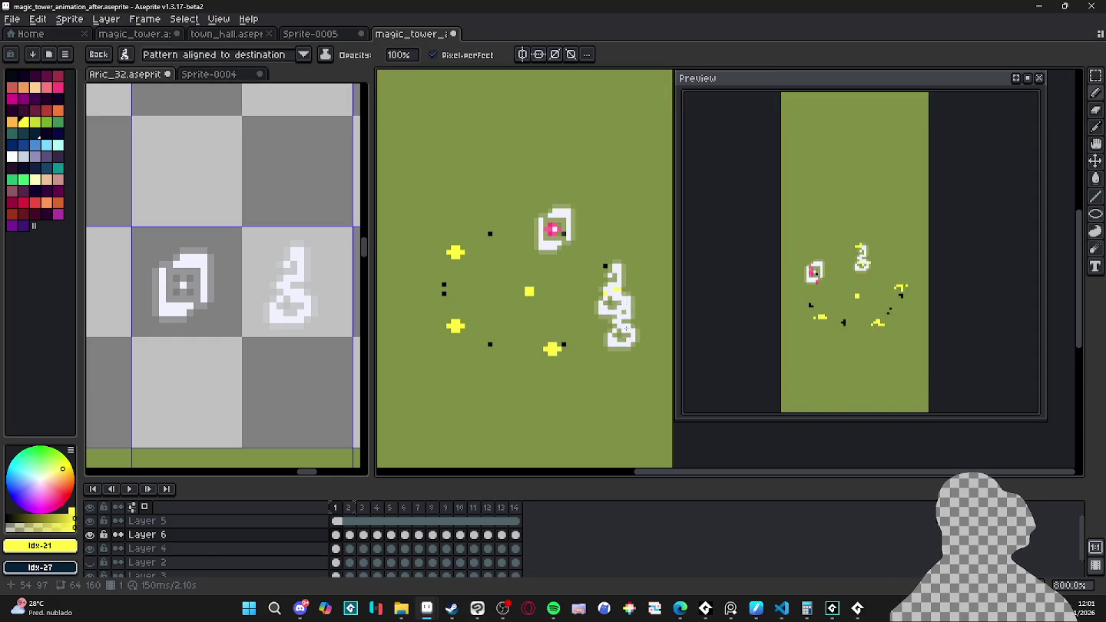
mouse_move(615, 338)
mouse_down()
mouse_move(564, 336)
mouse_move(565, 388)
mouse_move(543, 425)
mouse_move(292, 317)
mouse_move(201, 325)
mouse_up()
key(Right)
scroll(291, 317, down, 2)
Step: Turn the question-mark tile from Aric_32 into a brush and stamp it into magic_tower frame 1
key(Escape)
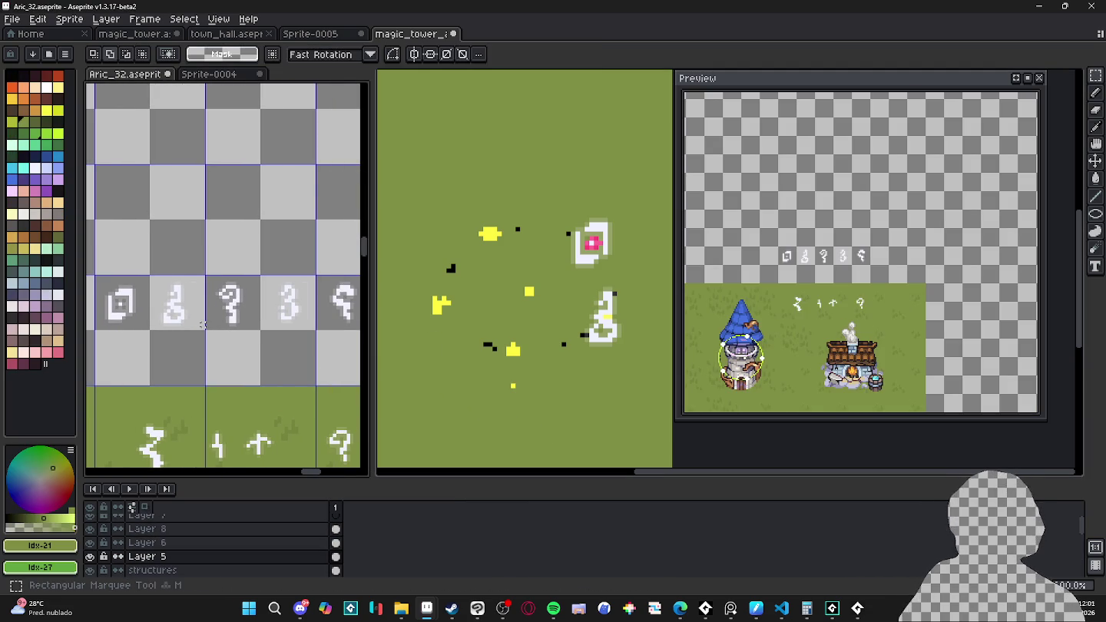
scroll(195, 258, up, 1)
scroll(195, 258, up, 1)
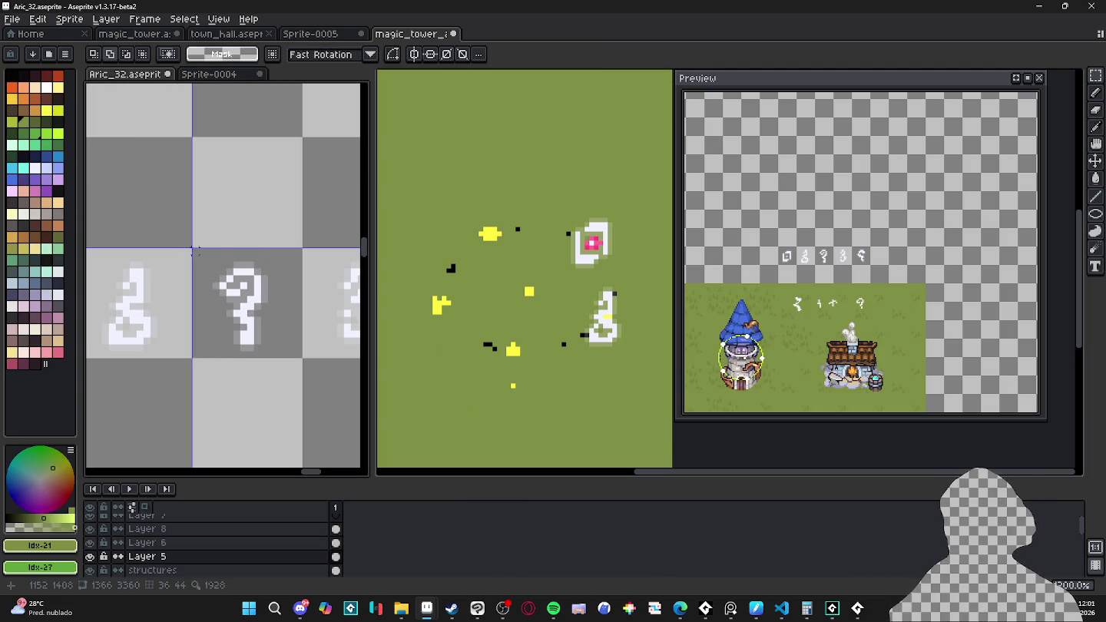
drag(193, 250, 302, 358)
key(ctrl+b)
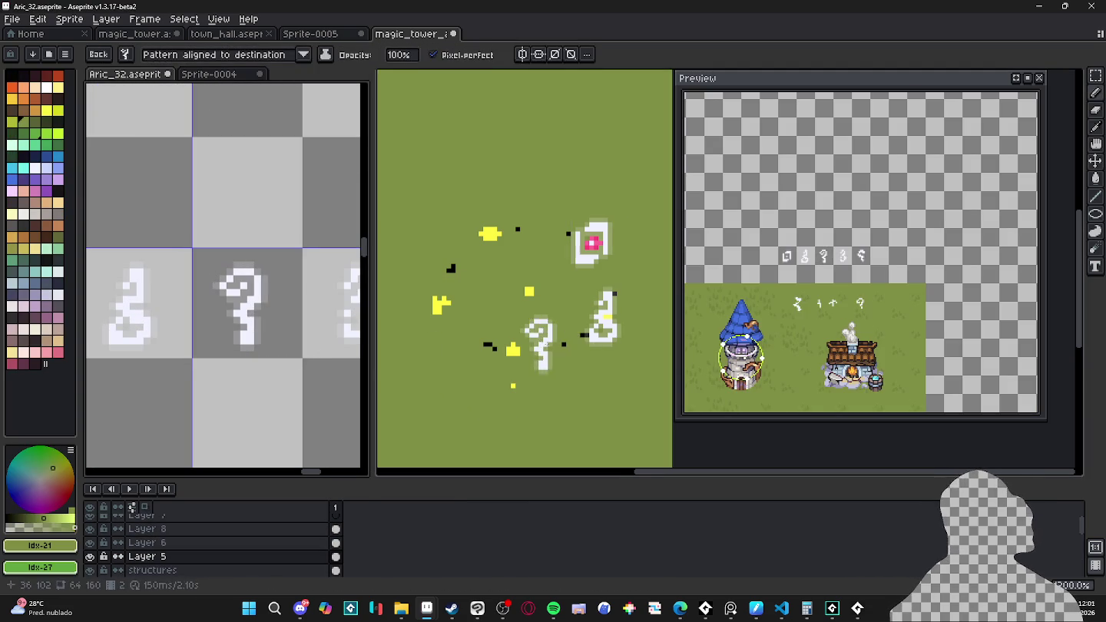
middle_click(542, 343)
click(339, 508)
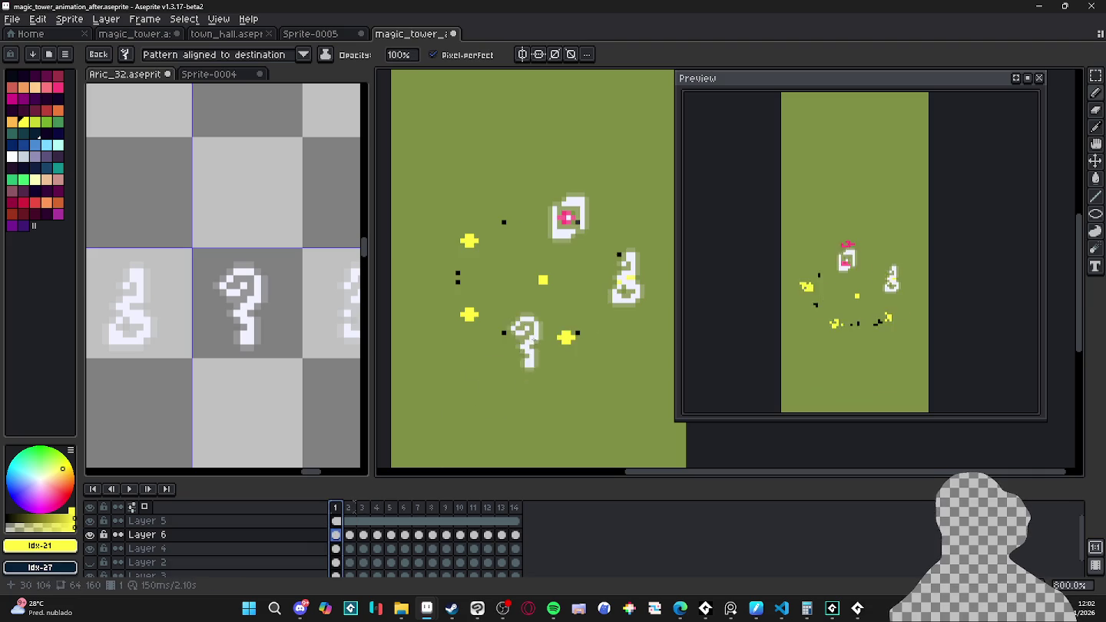
Step: Reposition the question-mark rune along its orbit in frames 5, 10 and 11
key(Right)
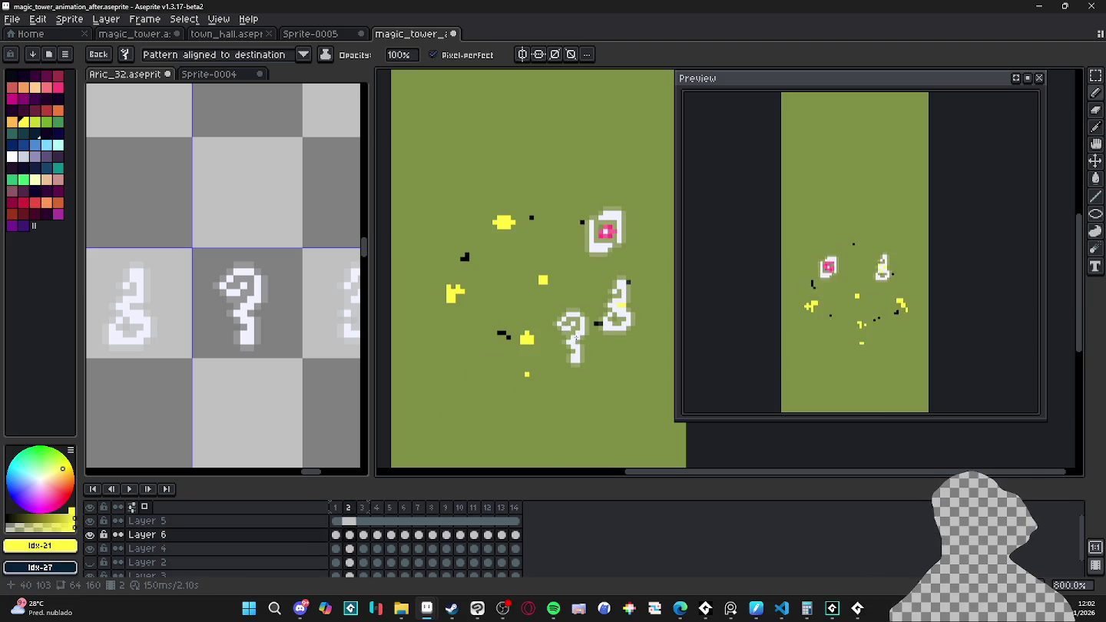
key(Right)
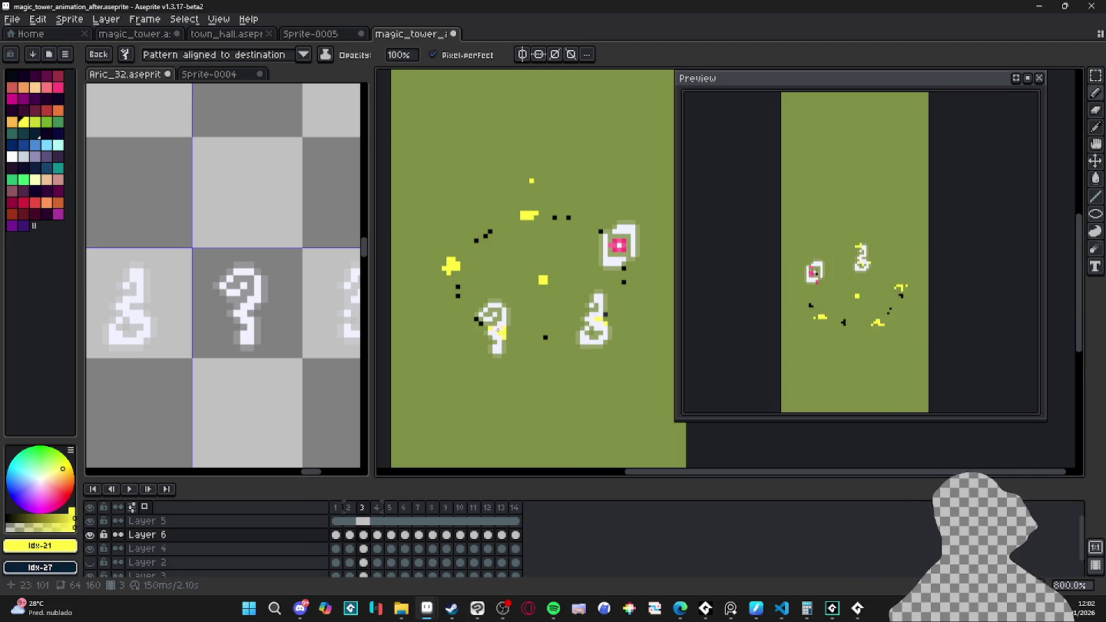
key(Right)
key(Right)
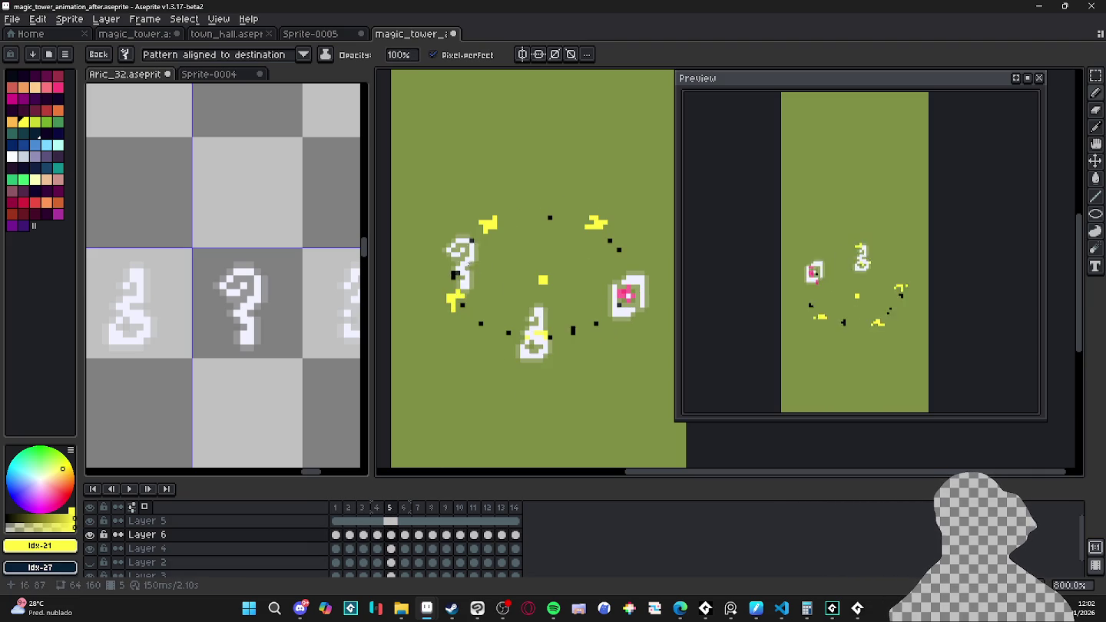
key(Right)
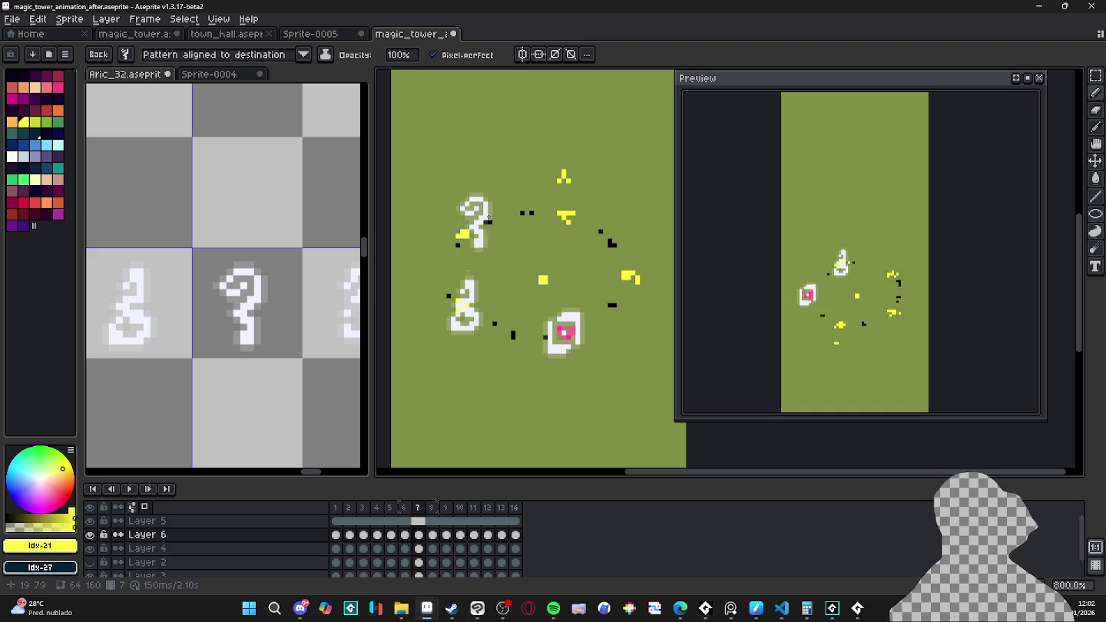
mouse_move(526, 201)
mouse_down()
mouse_move(504, 199)
mouse_move(532, 199)
mouse_up()
key(Right)
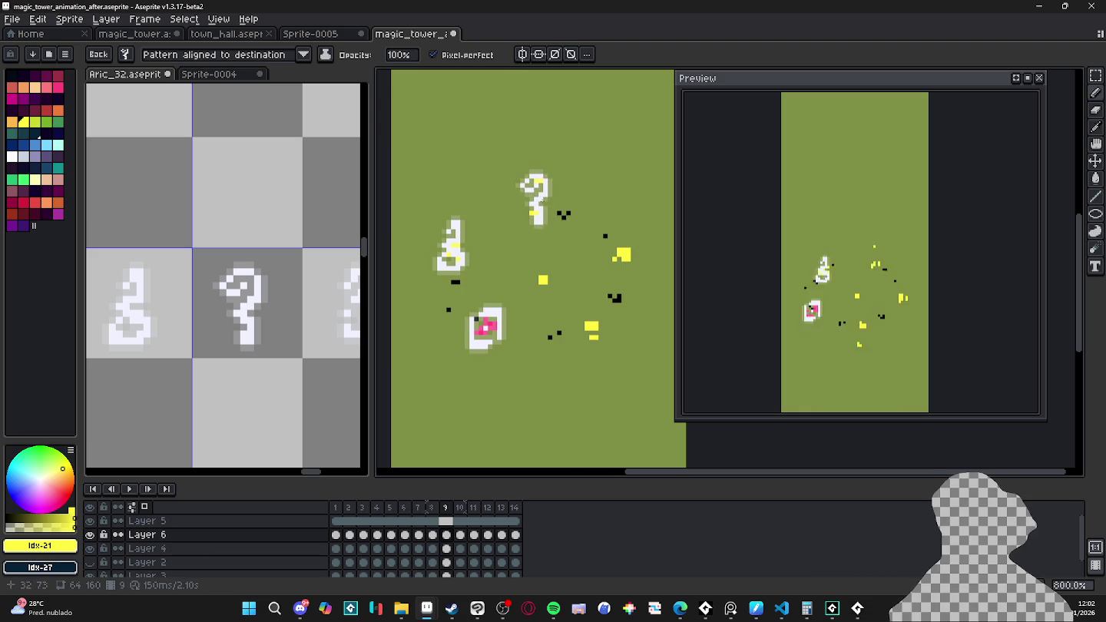
key(Right)
drag(598, 218, 587, 215)
key(Right)
mouse_move(641, 301)
mouse_down()
mouse_move(618, 243)
mouse_move(614, 286)
mouse_move(630, 247)
mouse_up()
Step: Place the question-mark rune in frames 13 and 14, then adjust it on frame 1
key(Right)
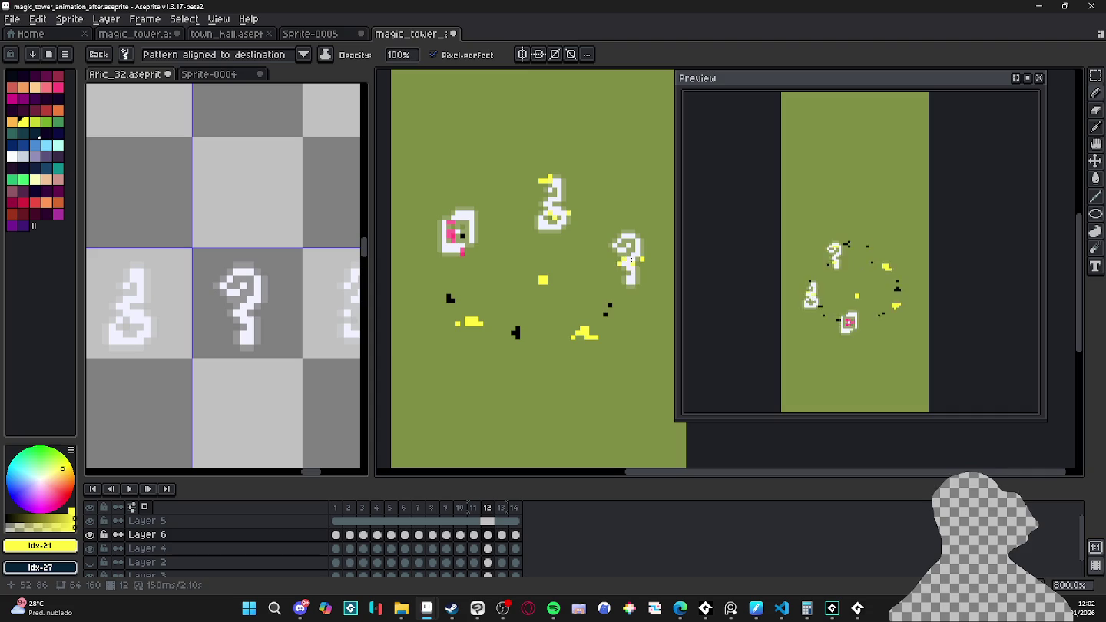
key(Right)
mouse_move(627, 319)
mouse_down()
mouse_move(595, 327)
mouse_move(635, 289)
mouse_up()
key(Right)
drag(526, 425, 609, 317)
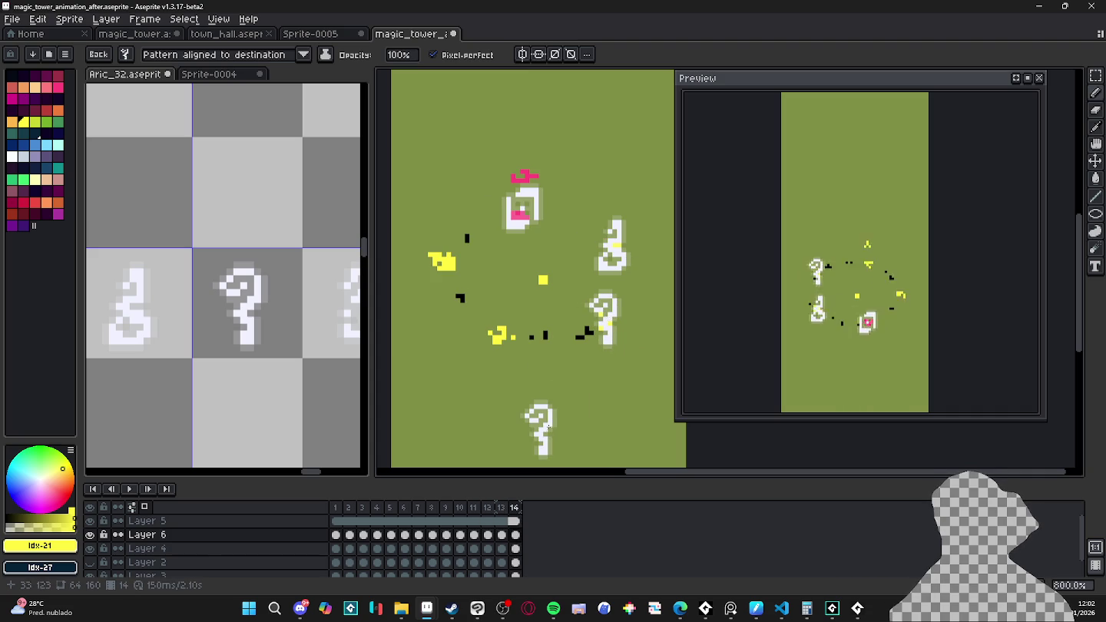
key(Right)
mouse_move(540, 429)
mouse_down()
mouse_move(549, 407)
mouse_move(562, 407)
mouse_move(414, 384)
mouse_move(330, 329)
mouse_up()
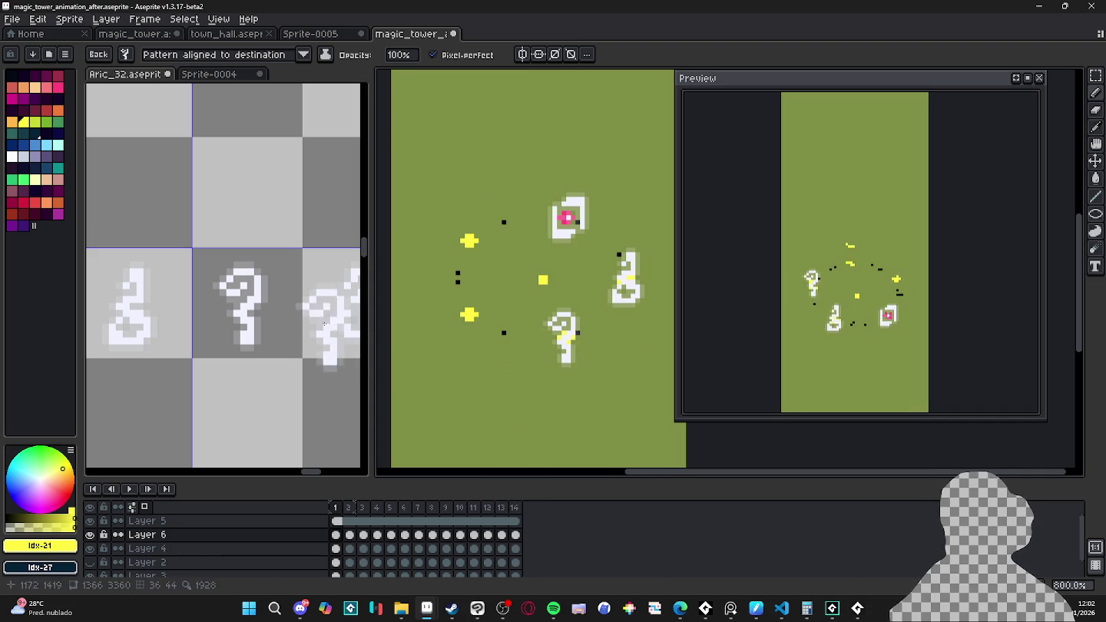
scroll(235, 325, down, 2)
Step: Stamp the 3-shaped rune left of centre in magic_tower frame 1
key(m)
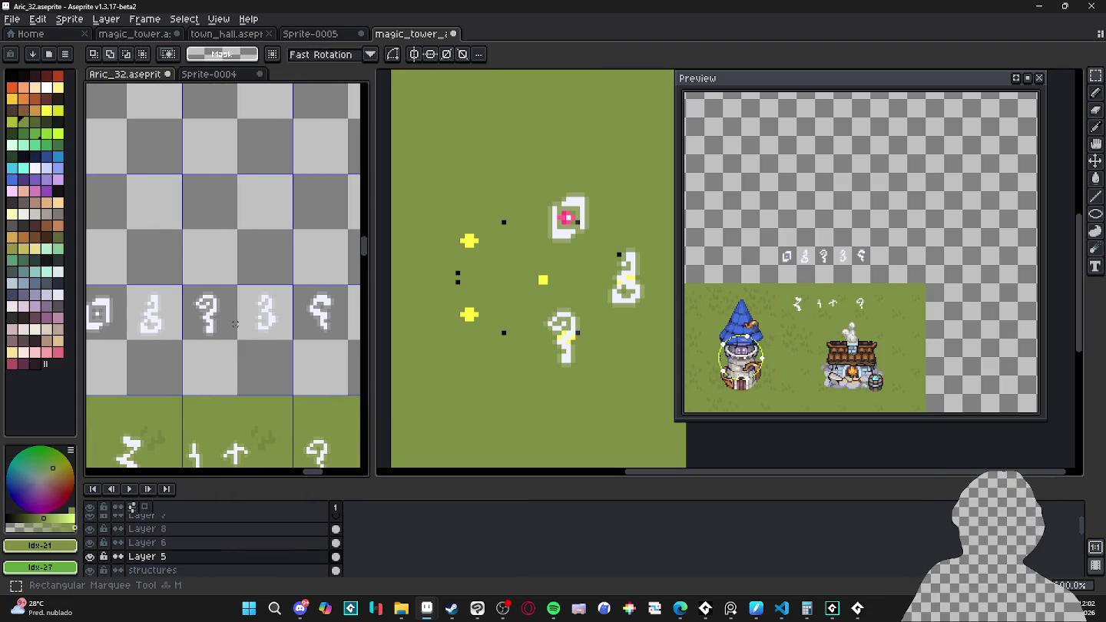
scroll(238, 319, up, 1)
scroll(244, 312, down, 1)
scroll(249, 306, down, 1)
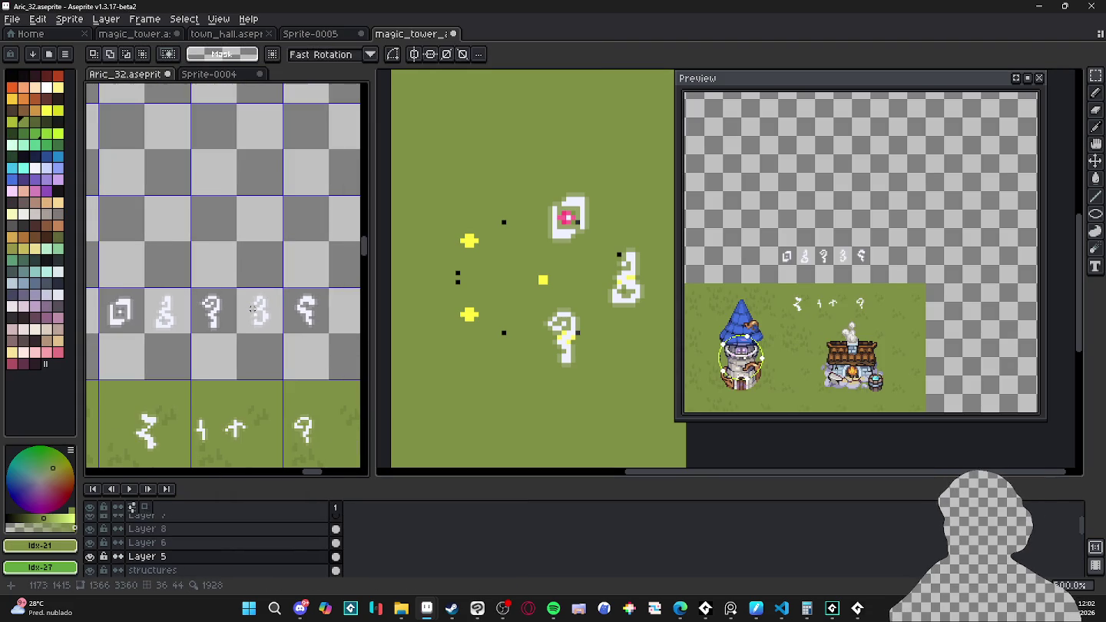
scroll(247, 302, up, 1)
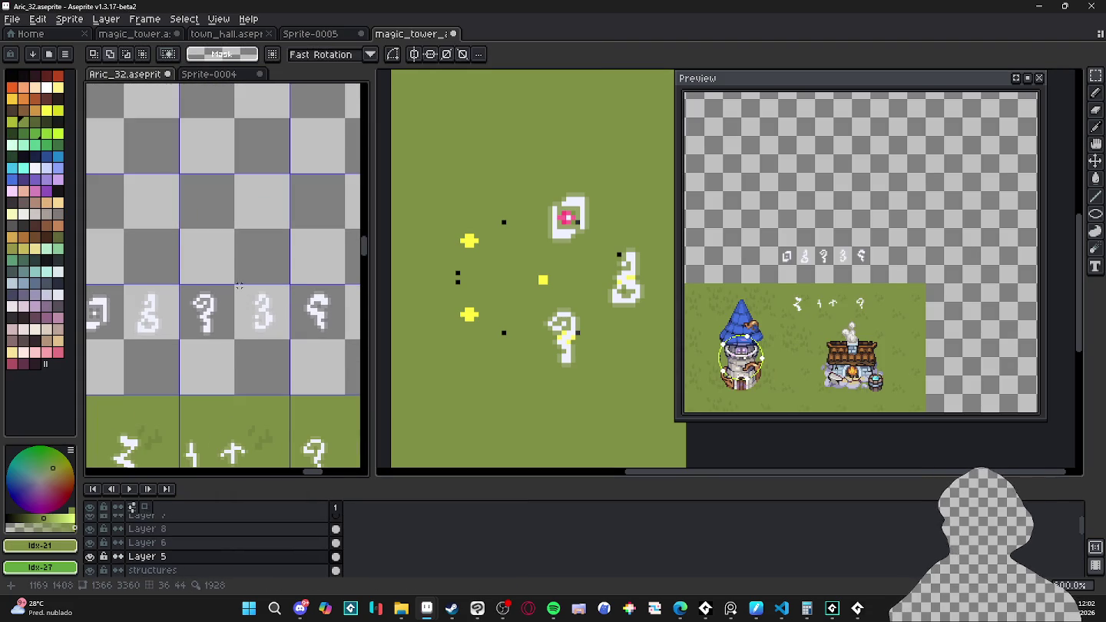
scroll(239, 286, up, 1)
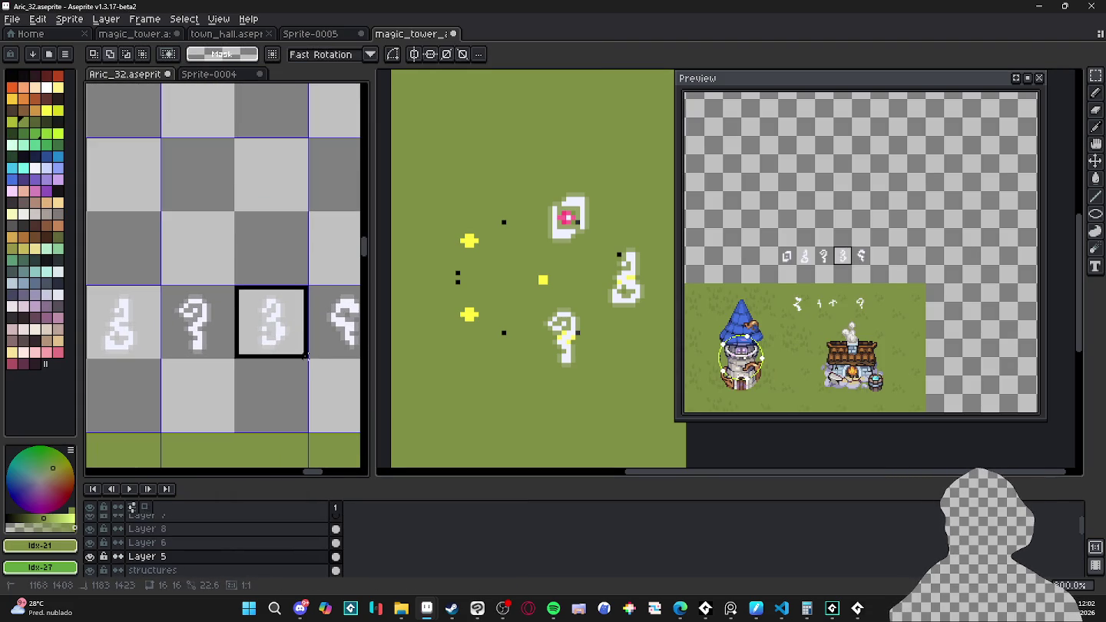
click(552, 317)
drag(552, 317, 492, 320)
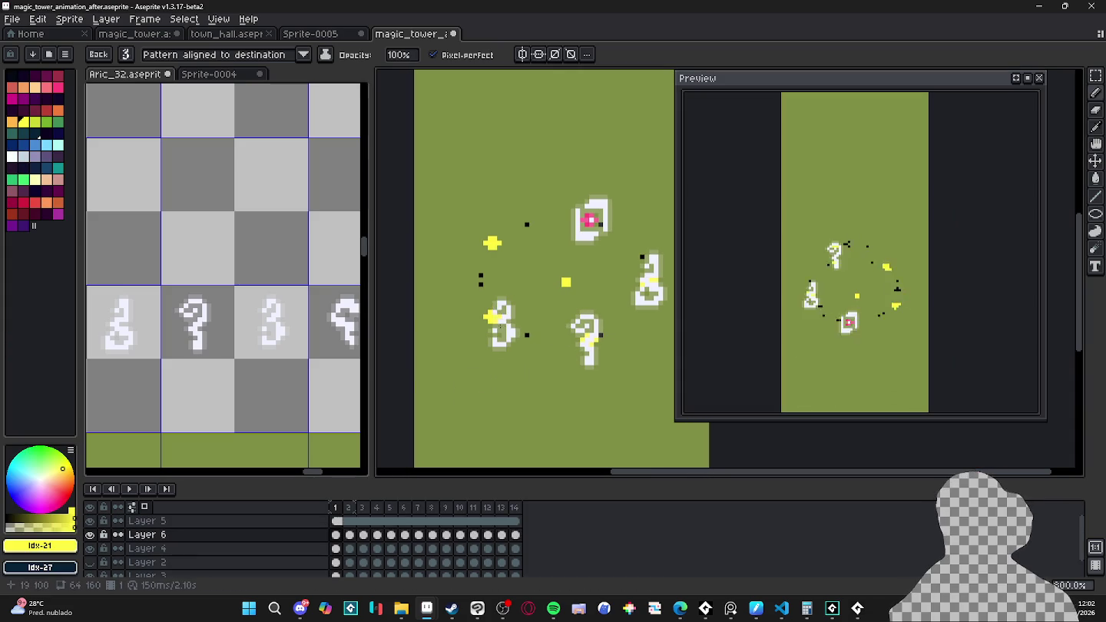
Step: Move the 3-shaped rune up and around its orbit through frames 2 to 8
key(Right)
drag(493, 319, 471, 260)
key(Right)
key(Right)
mouse_move(511, 226)
mouse_down()
mouse_move(485, 234)
mouse_move(517, 228)
mouse_up()
key(Right)
key(Right)
mouse_move(600, 232)
mouse_down()
mouse_move(555, 222)
mouse_move(556, 210)
mouse_up()
key(Right)
drag(603, 261, 591, 209)
key(Right)
drag(621, 282, 625, 223)
Step: Place the 3-shaped rune along the right and lower orbit through frame 14
key(Right)
drag(623, 292, 648, 256)
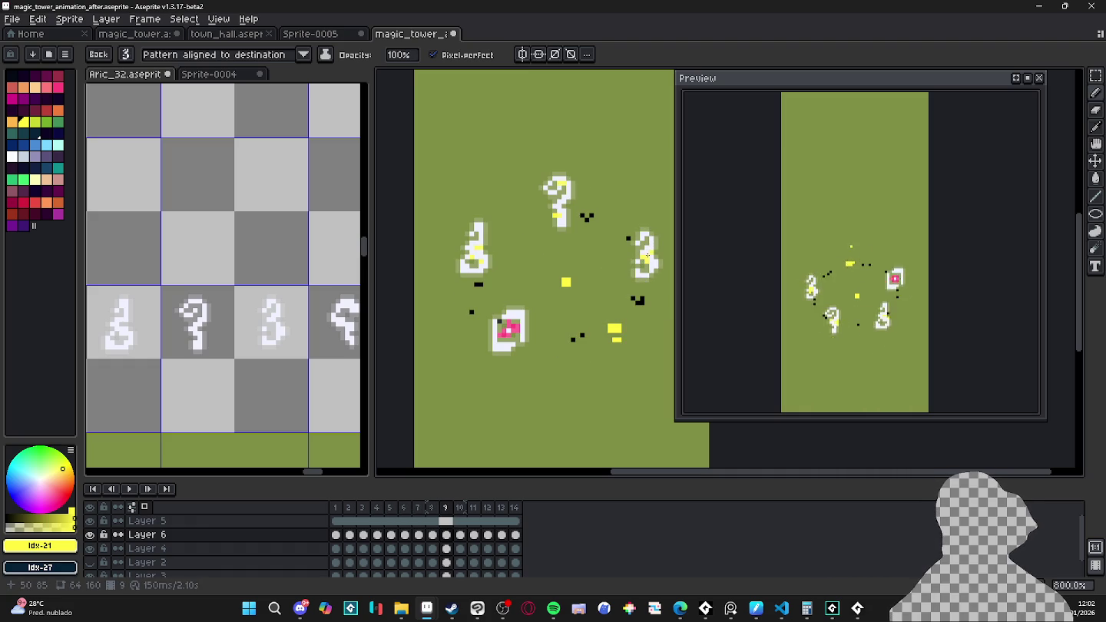
key(Right)
mouse_move(638, 307)
mouse_down()
mouse_move(657, 279)
mouse_move(638, 312)
mouse_up()
key(Right)
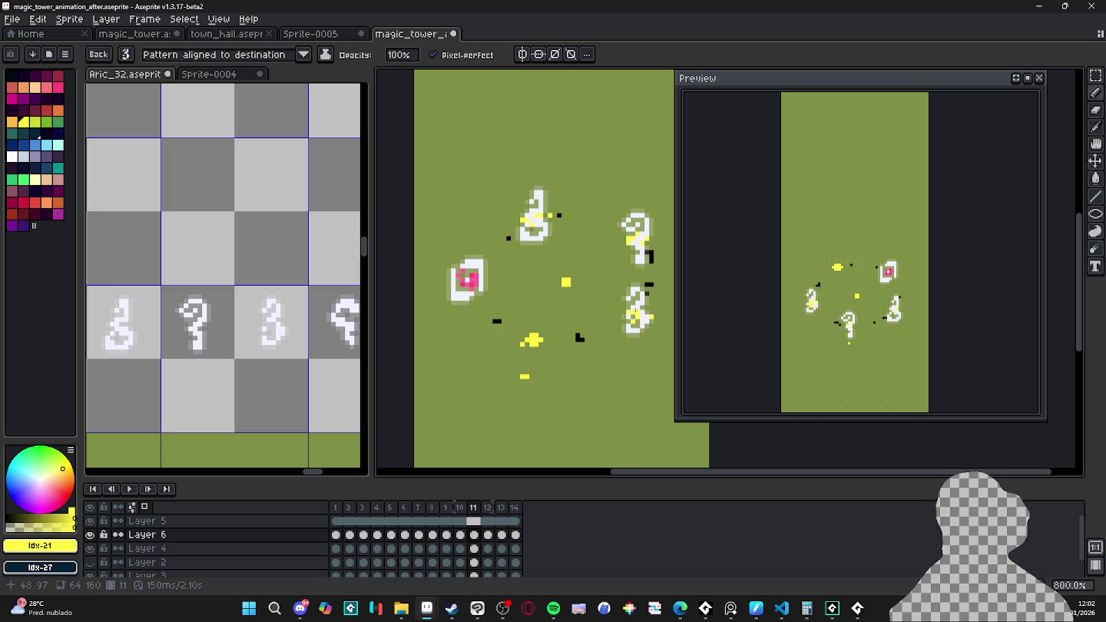
key(Right)
mouse_move(598, 342)
mouse_down()
mouse_move(605, 334)
mouse_move(607, 349)
mouse_up()
key(Right)
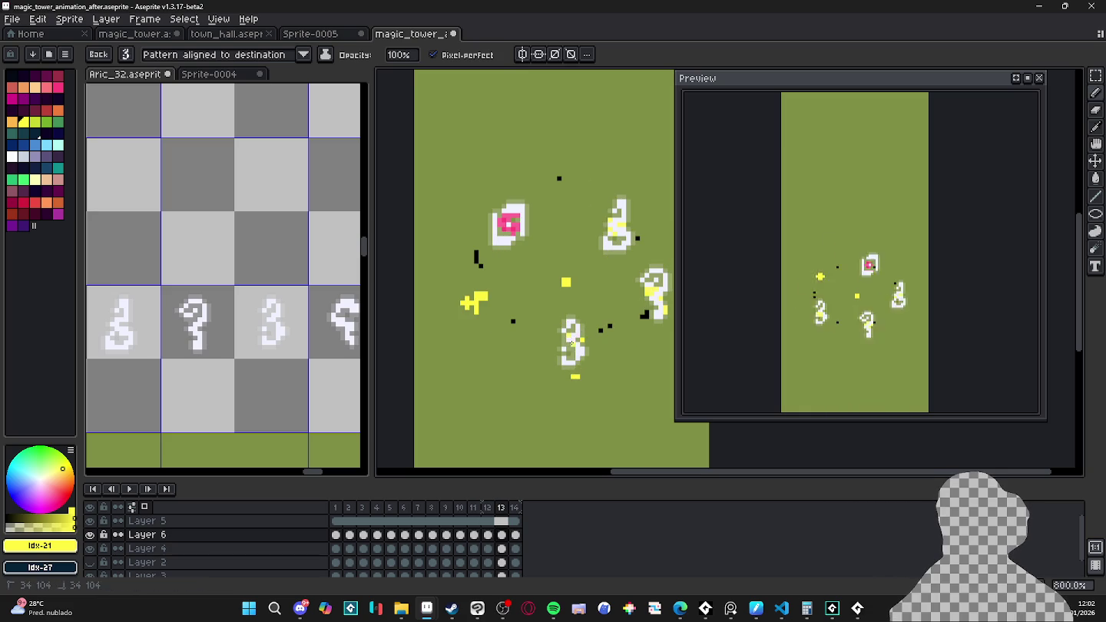
key(Right)
drag(478, 311, 494, 333)
key(Right)
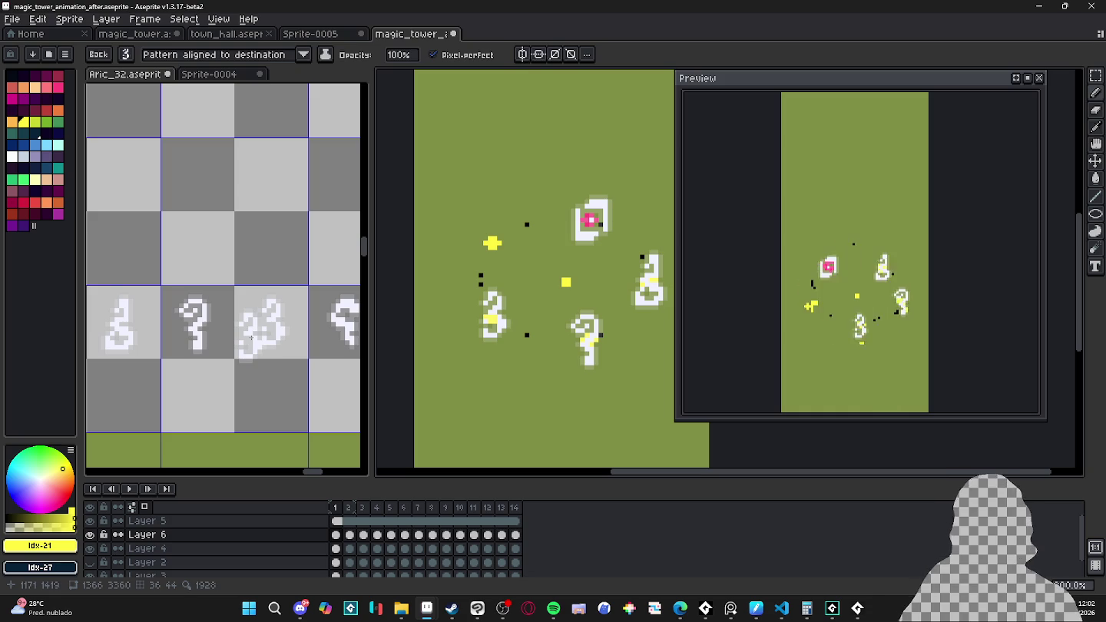
key(m)
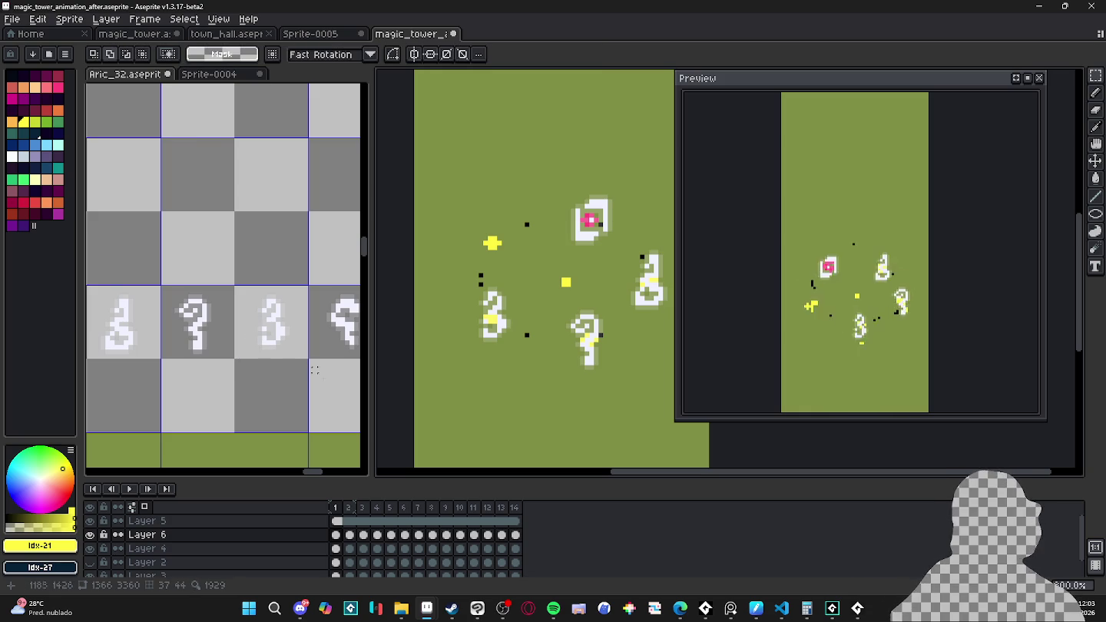
Step: Turn the hook-shaped rune tile from the sheet into a brush
scroll(311, 363, down, 1)
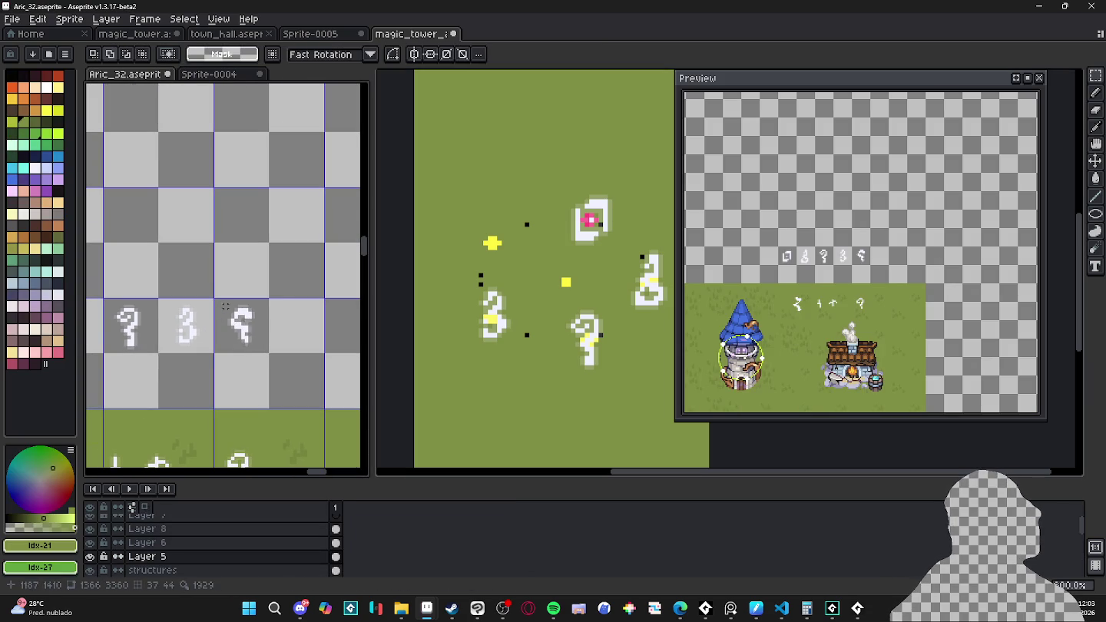
scroll(227, 310, up, 1)
drag(204, 289, 316, 397)
key(ctrl+b)
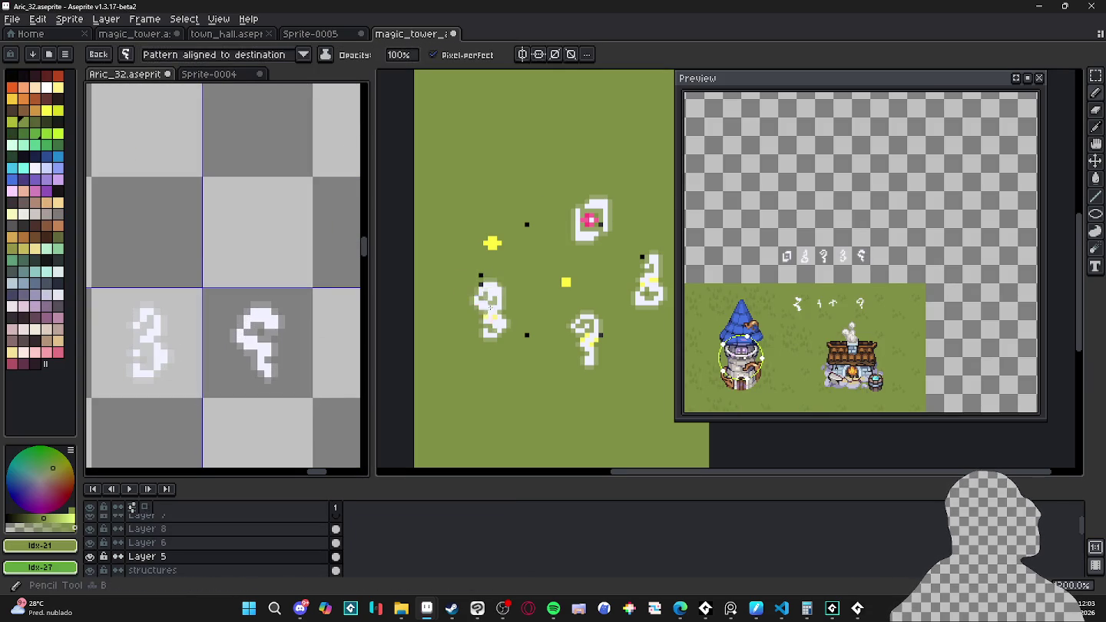
scroll(489, 304, up, 1)
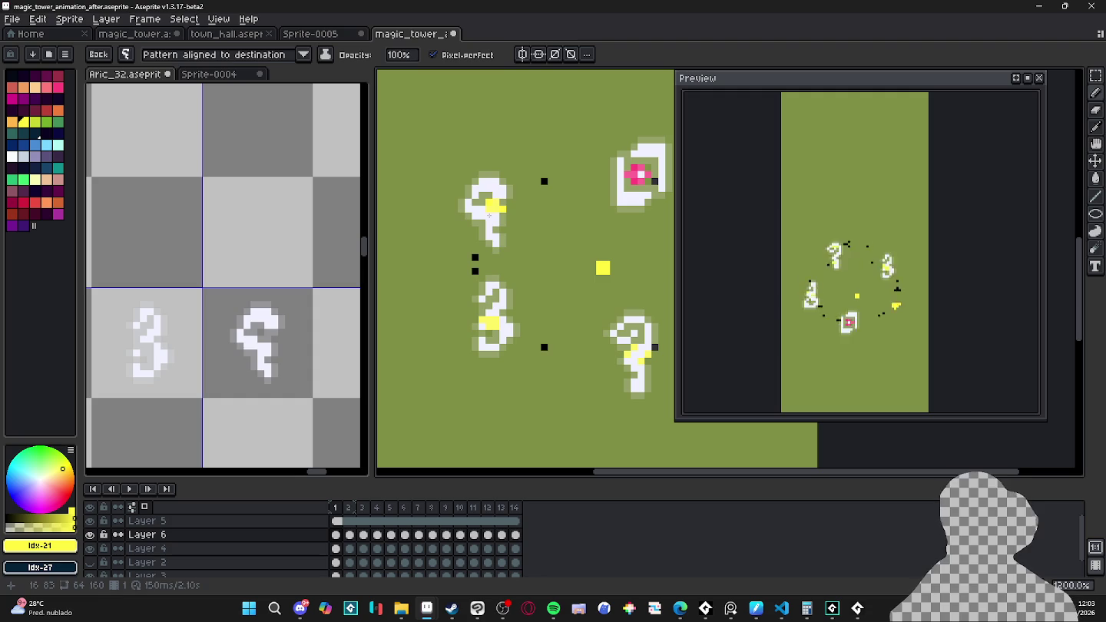
key(.)
drag(542, 183, 459, 294)
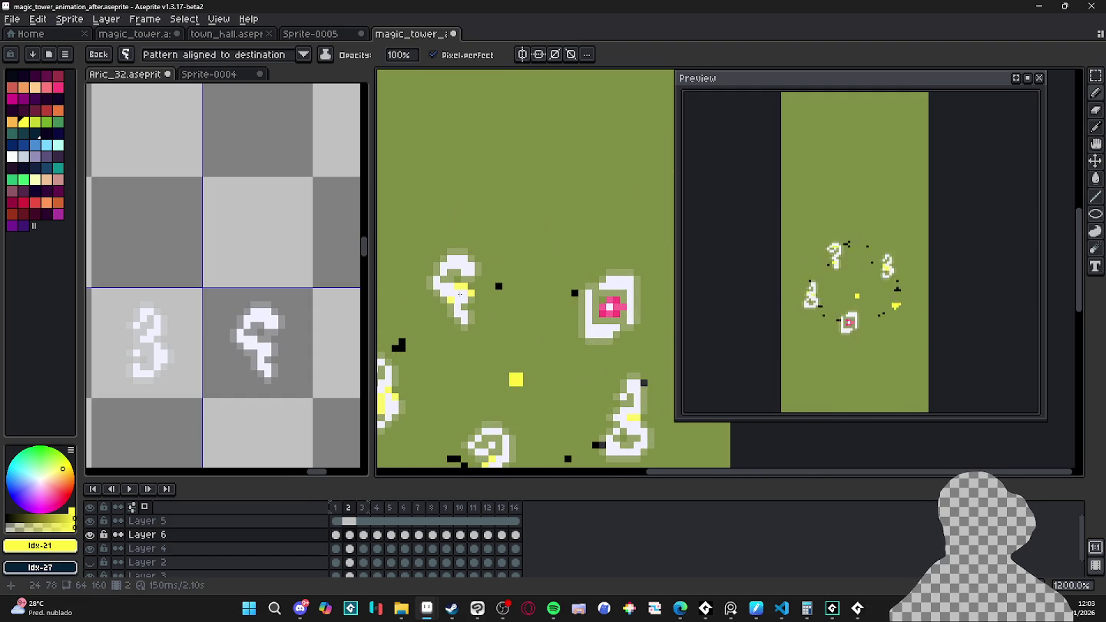
Step: Nudge a white glyph right and move the question-mark glyph beside the yellow dot in frame 9
key(period)
key(period)
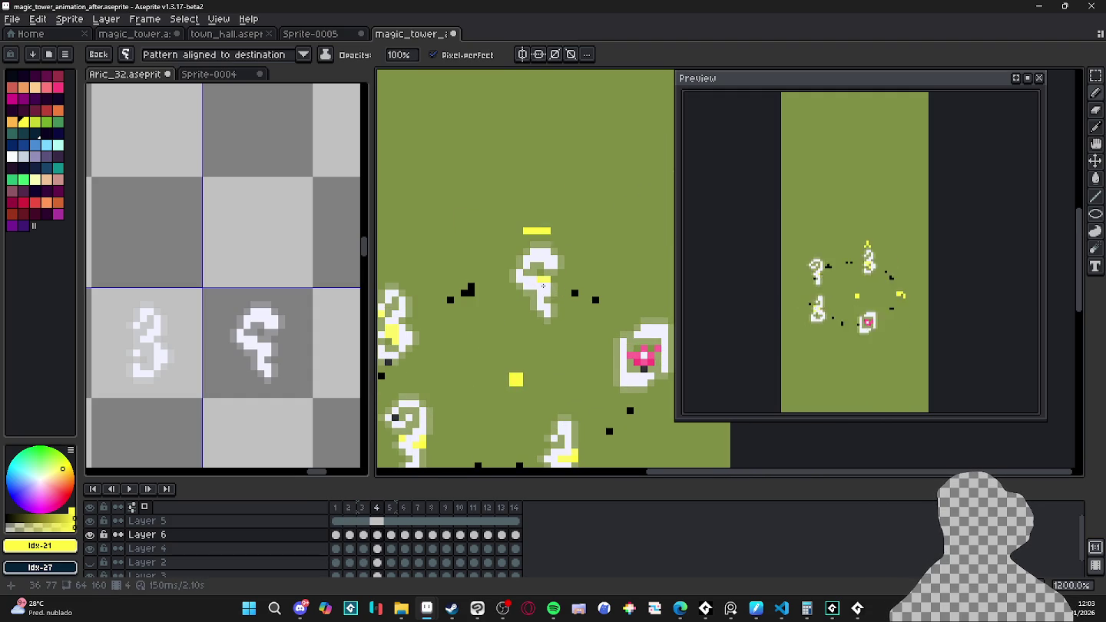
key(period)
key(period)
drag(607, 336, 637, 328)
key(period)
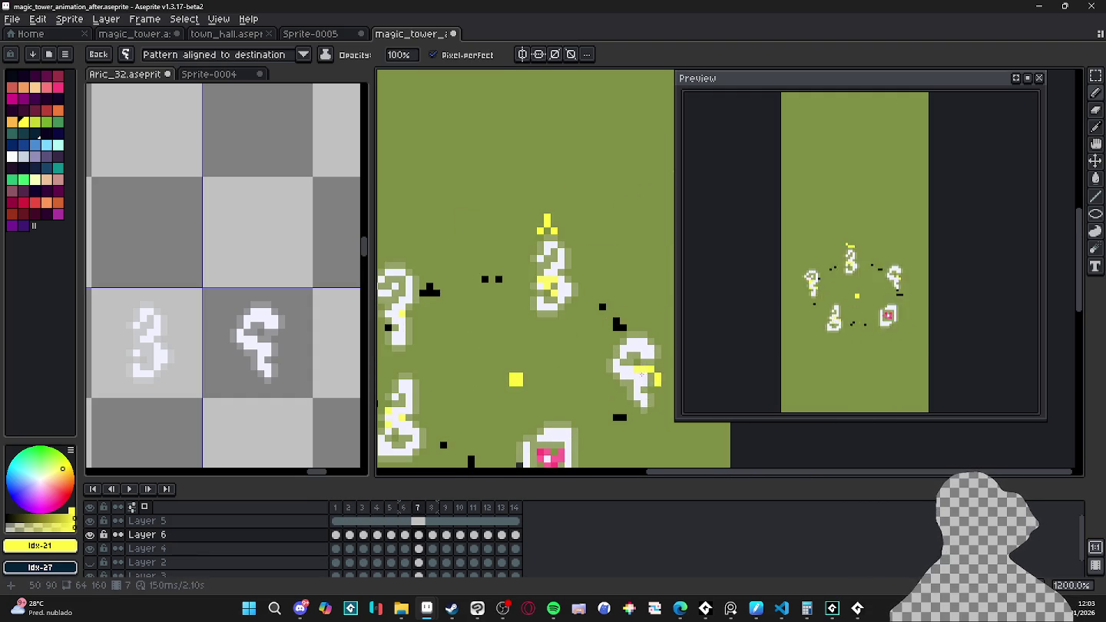
key(period)
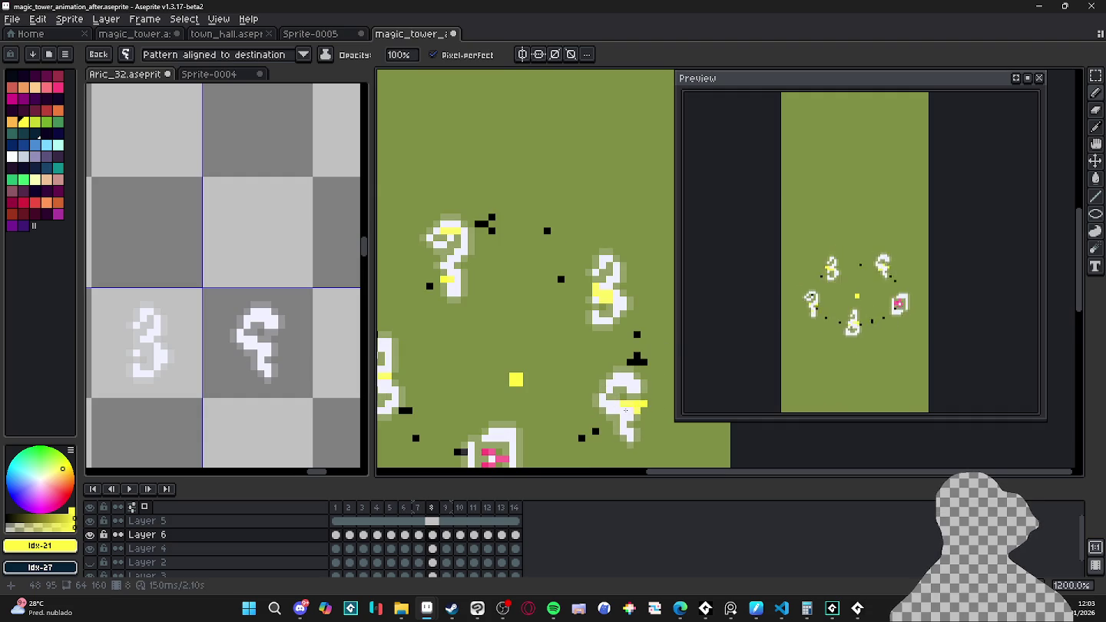
key(period)
scroll(626, 411, down, 3)
mouse_move(648, 424)
mouse_down()
mouse_move(603, 435)
mouse_move(615, 401)
mouse_move(539, 309)
mouse_move(502, 350)
mouse_move(478, 350)
mouse_move(493, 354)
mouse_move(442, 340)
mouse_up()
Step: Shift the question-mark and other glyphs left on frames 13 and 14, then return to frame 1
key(period)
key(period)
key(period)
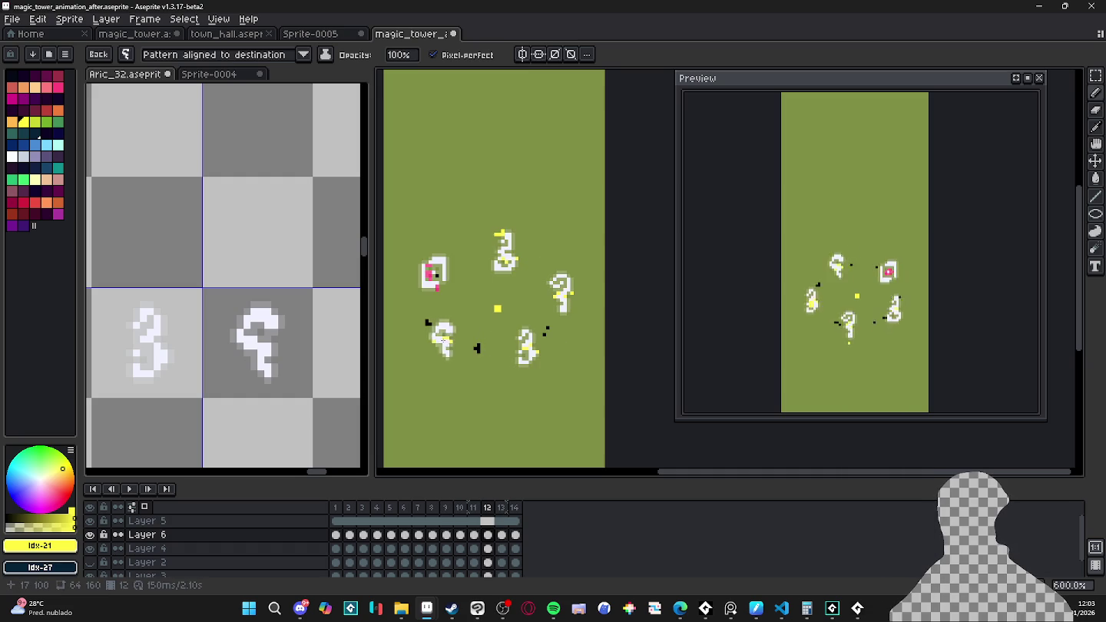
key(period)
drag(429, 387, 433, 324)
key(period)
drag(512, 307, 422, 284)
key(period)
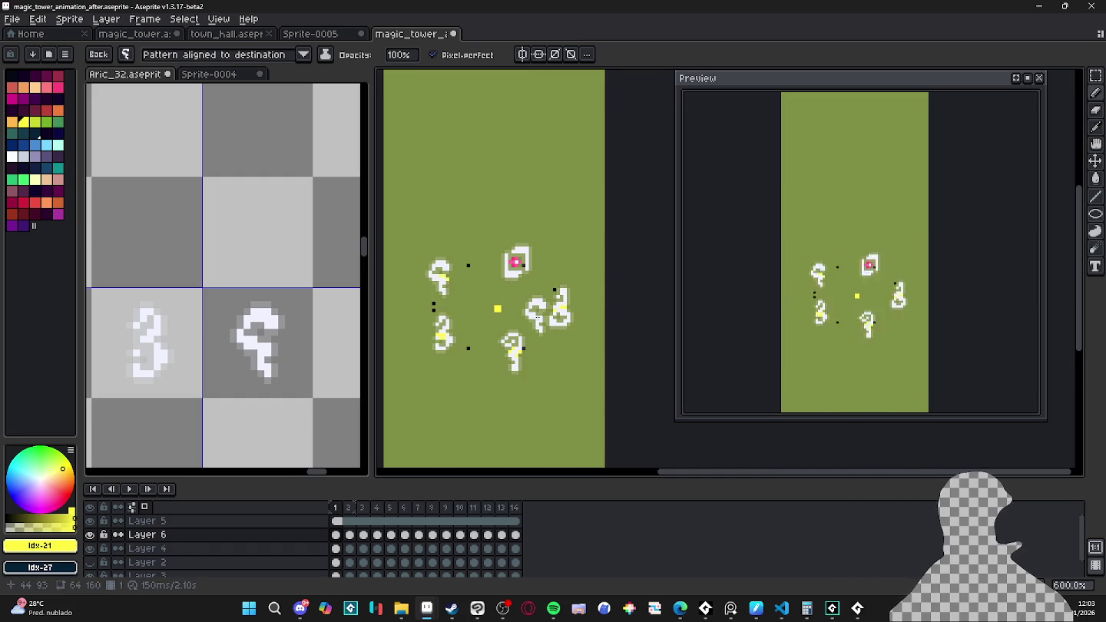
drag(528, 315, 184, 453)
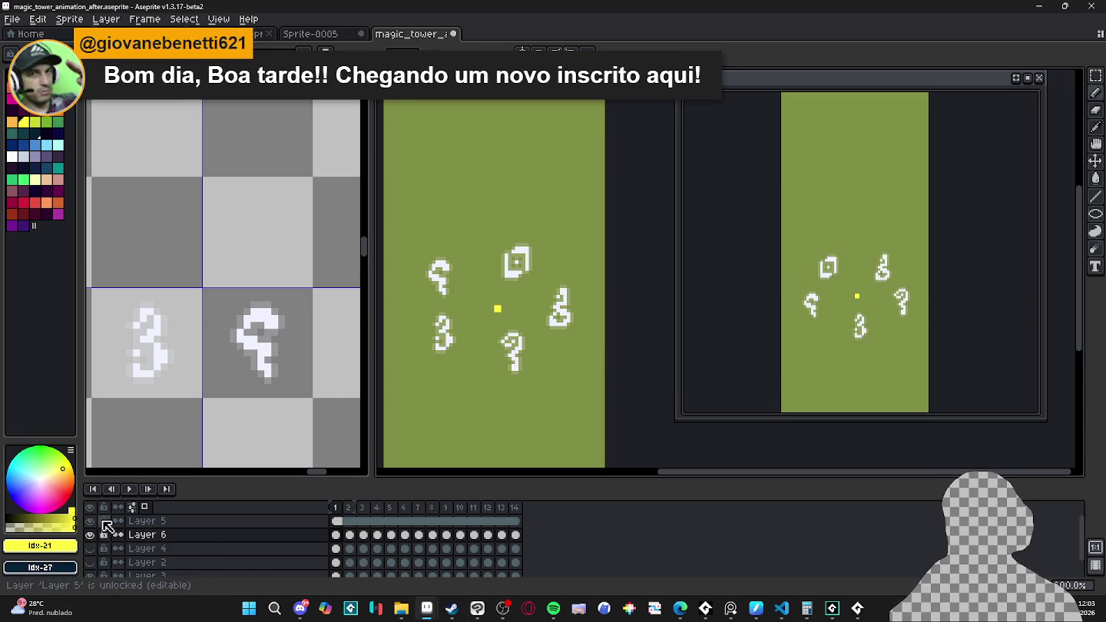
Step: Unhide the tower layer and marquee-select the tower's pixels to check its placement
click(91, 561)
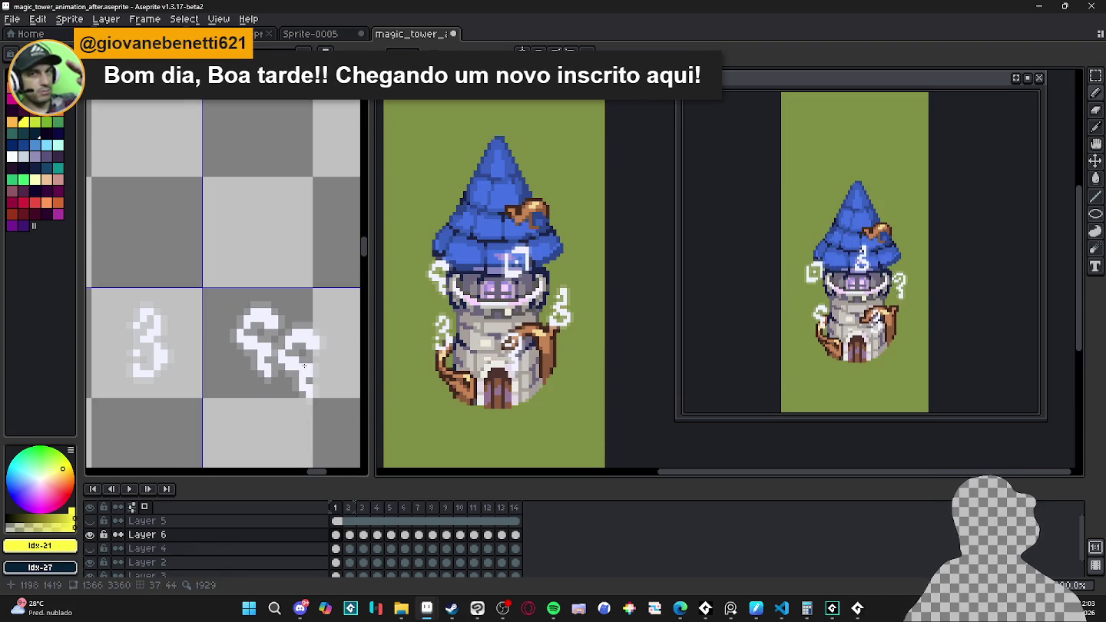
key(m)
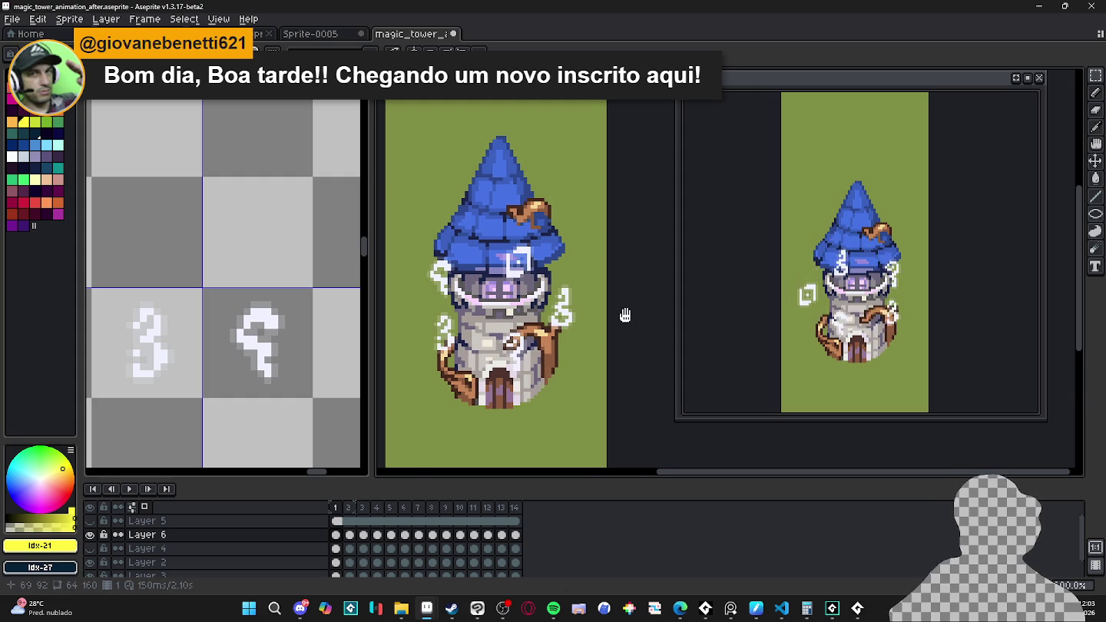
scroll(624, 313, down, 2)
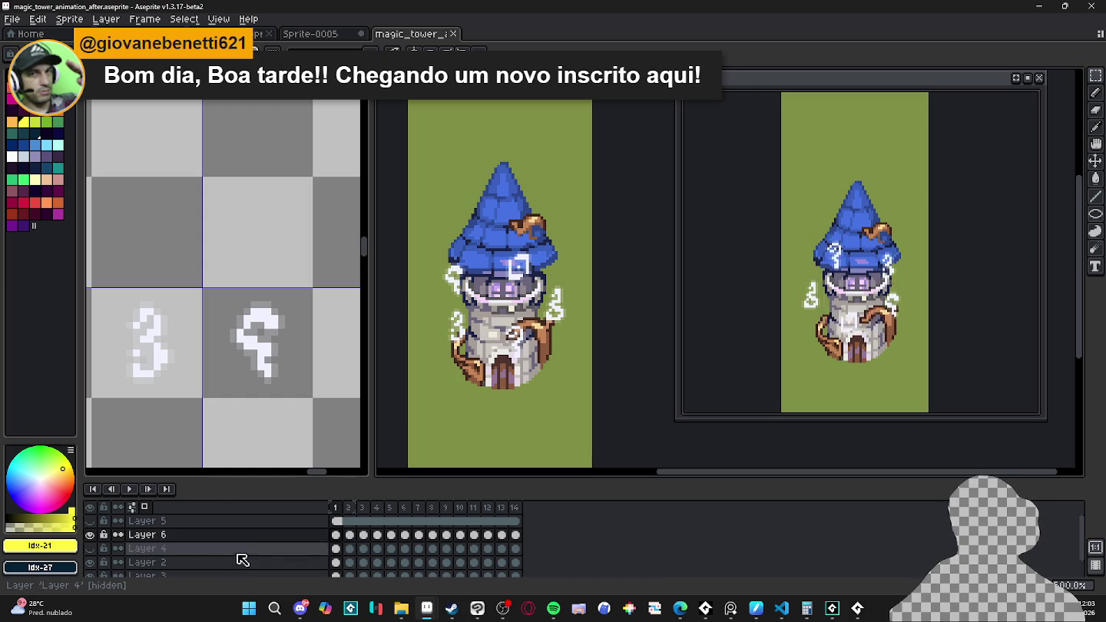
ctrl+click(178, 570)
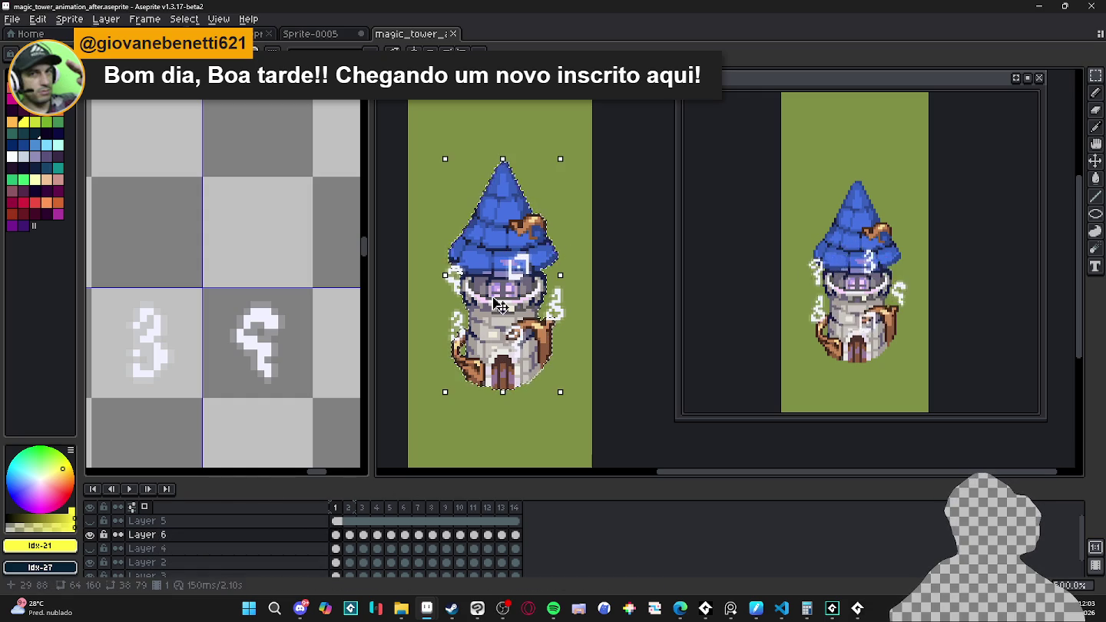
scroll(511, 273, up, 1)
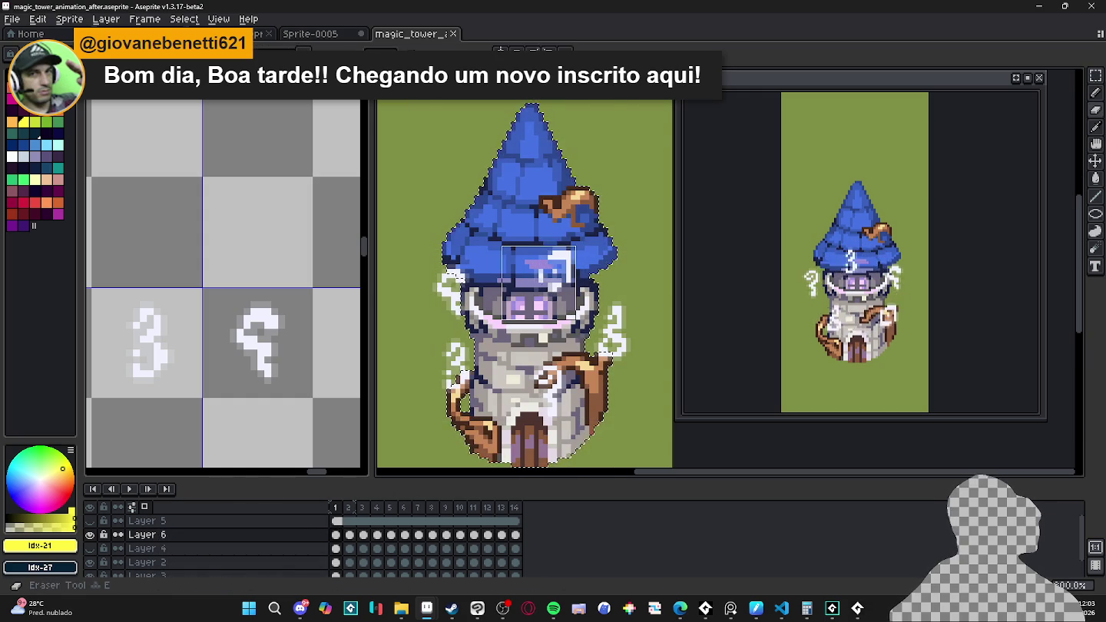
key(ctrl+d)
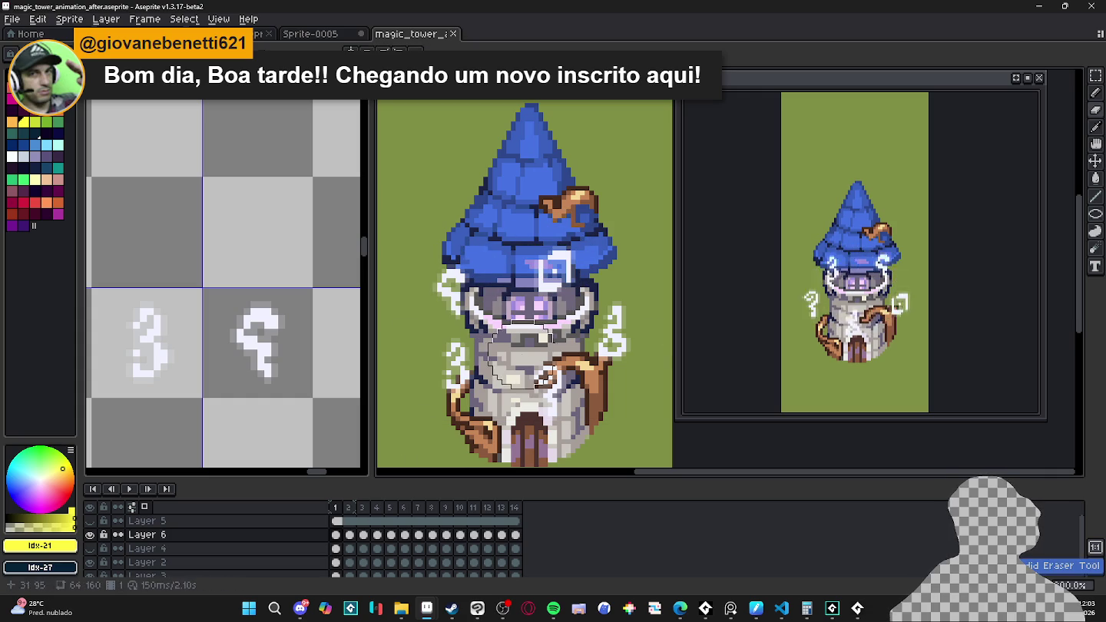
ctrl+click(279, 567)
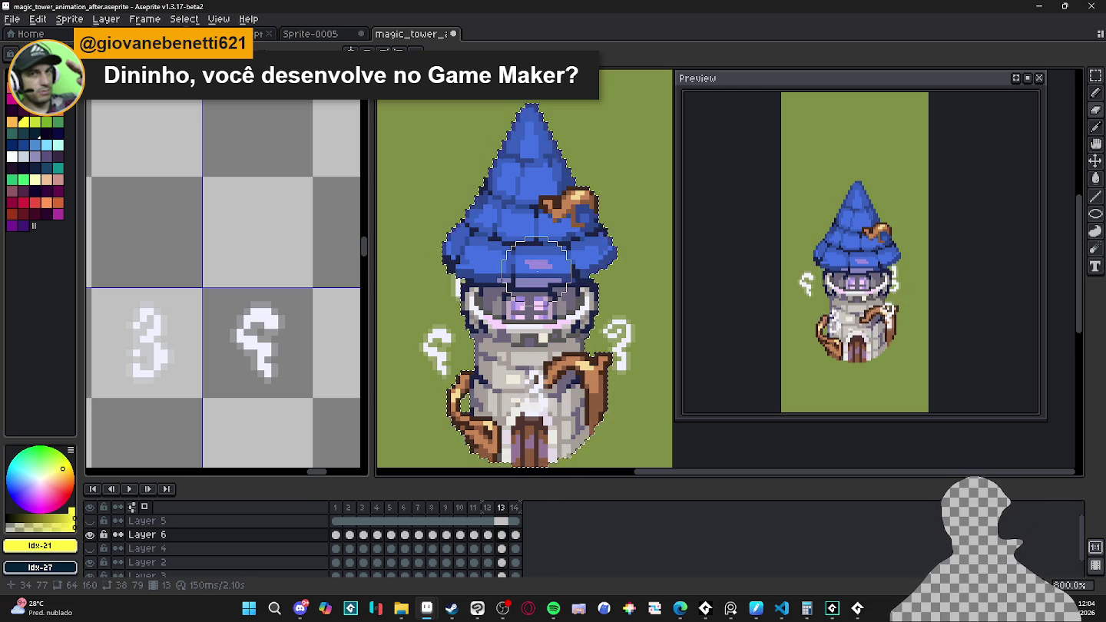
key(Left)
key(Right)
key(Left)
key(Right)
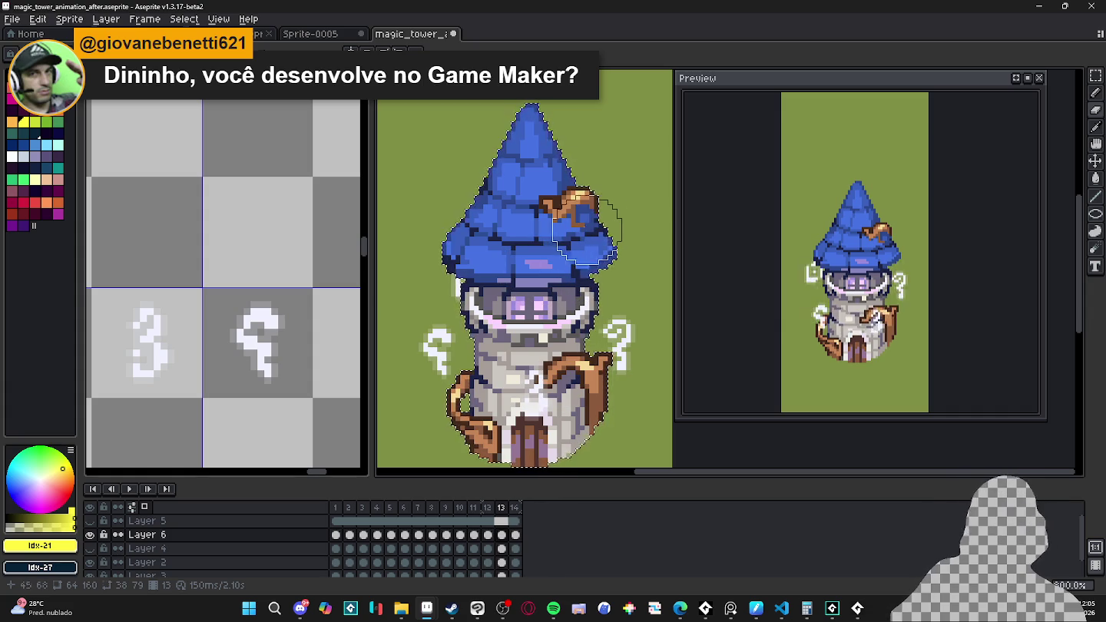
scroll(577, 238, down, 3)
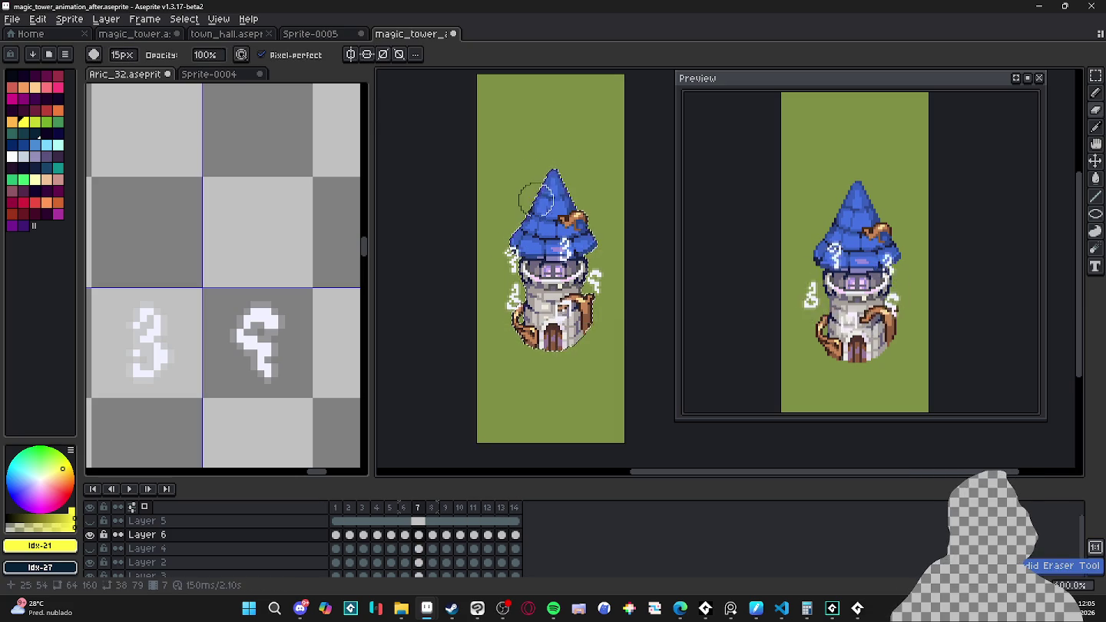
key(v)
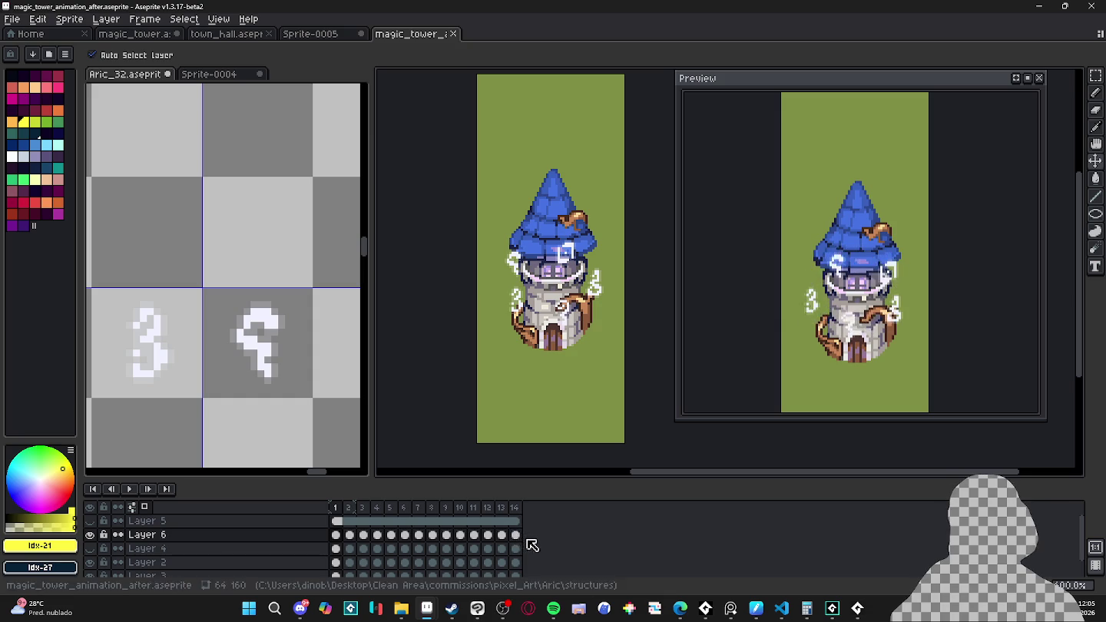
Step: Select Layer 6's cels in frames 1–14 and shift all rune glyphs slightly right to recentre them
click(515, 536)
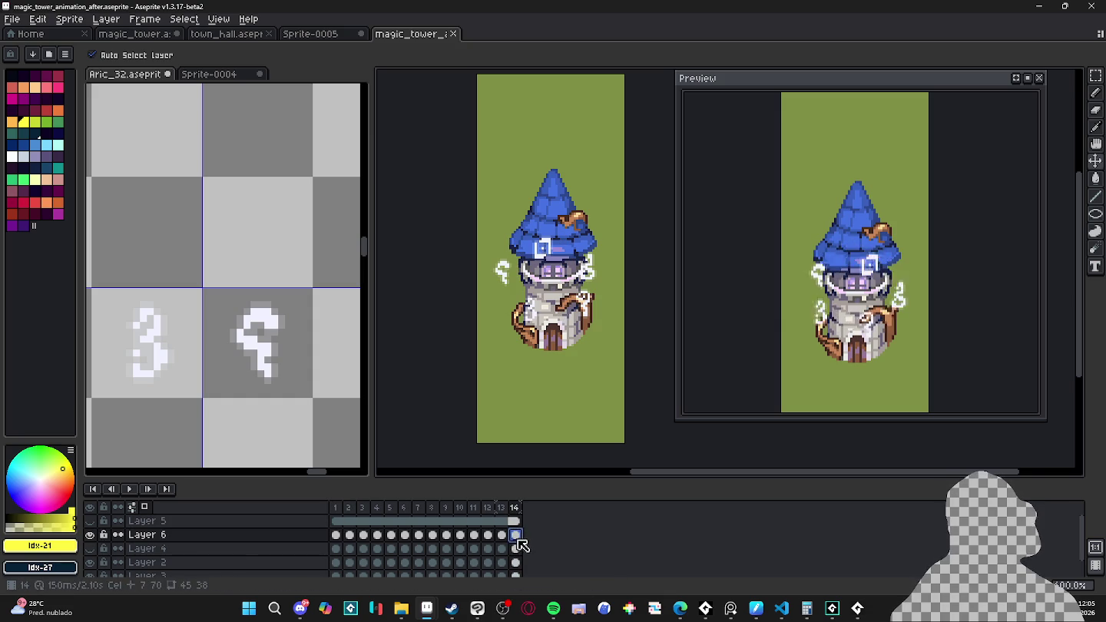
drag(519, 540, 338, 536)
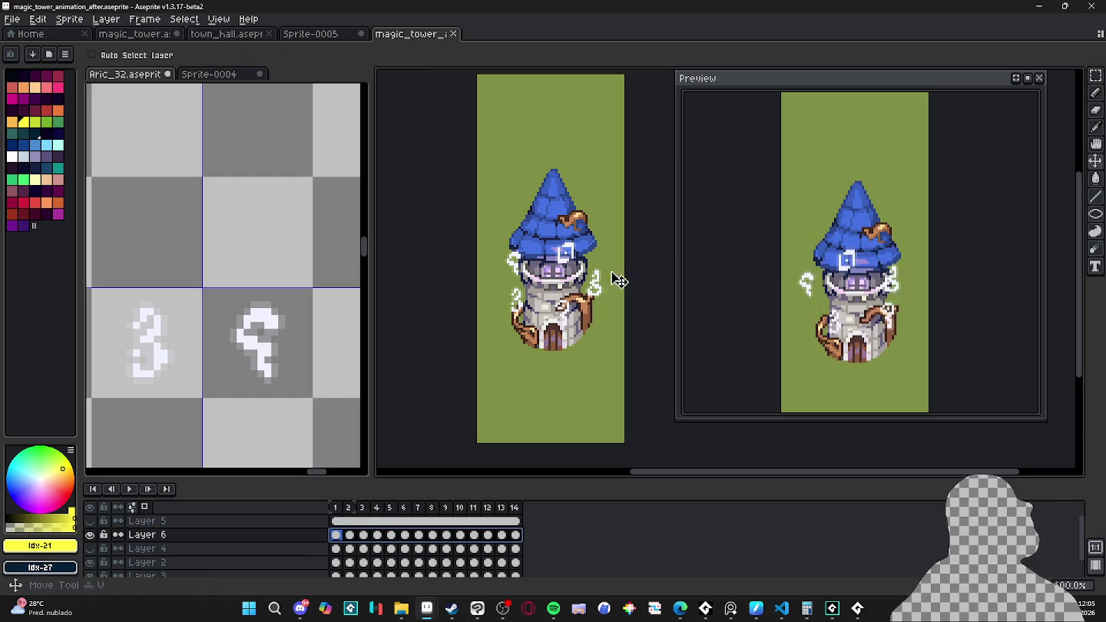
click(336, 537)
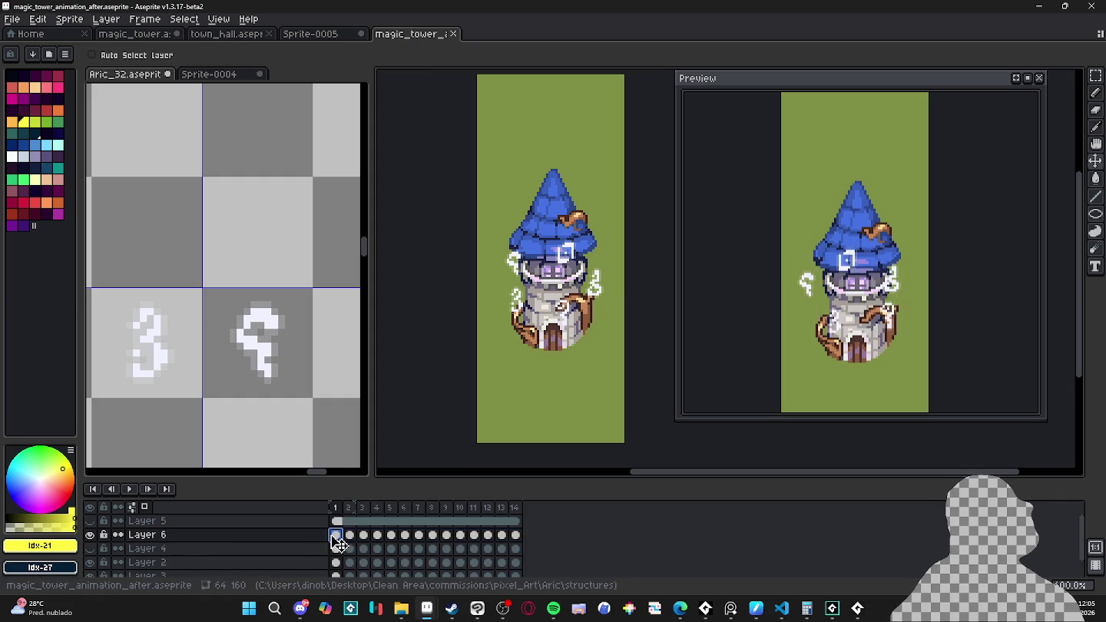
drag(339, 542, 523, 543)
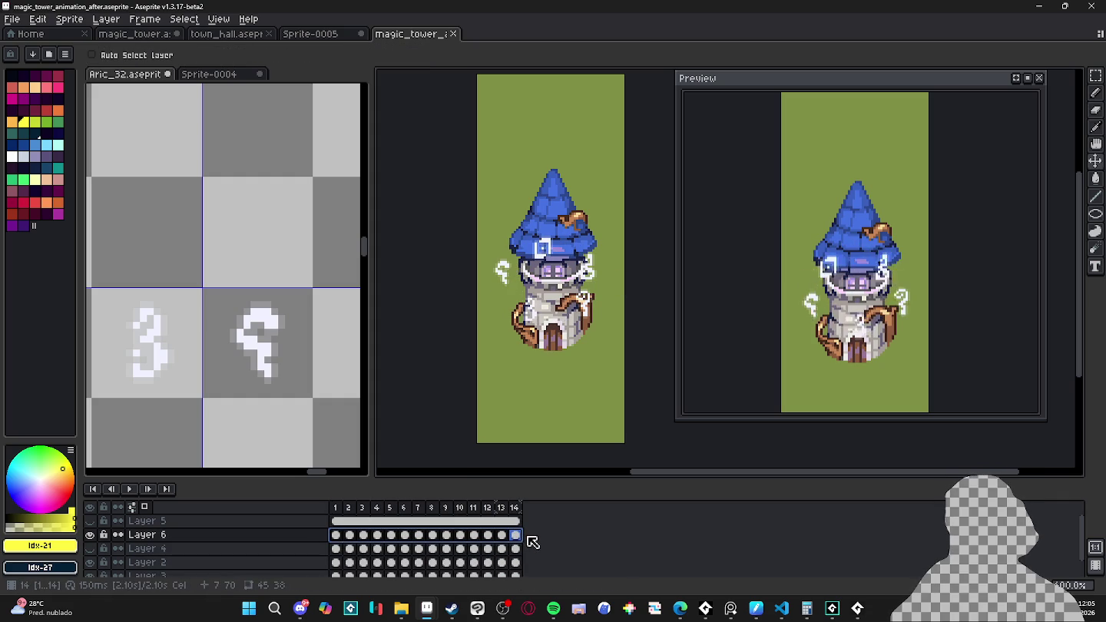
key(Home)
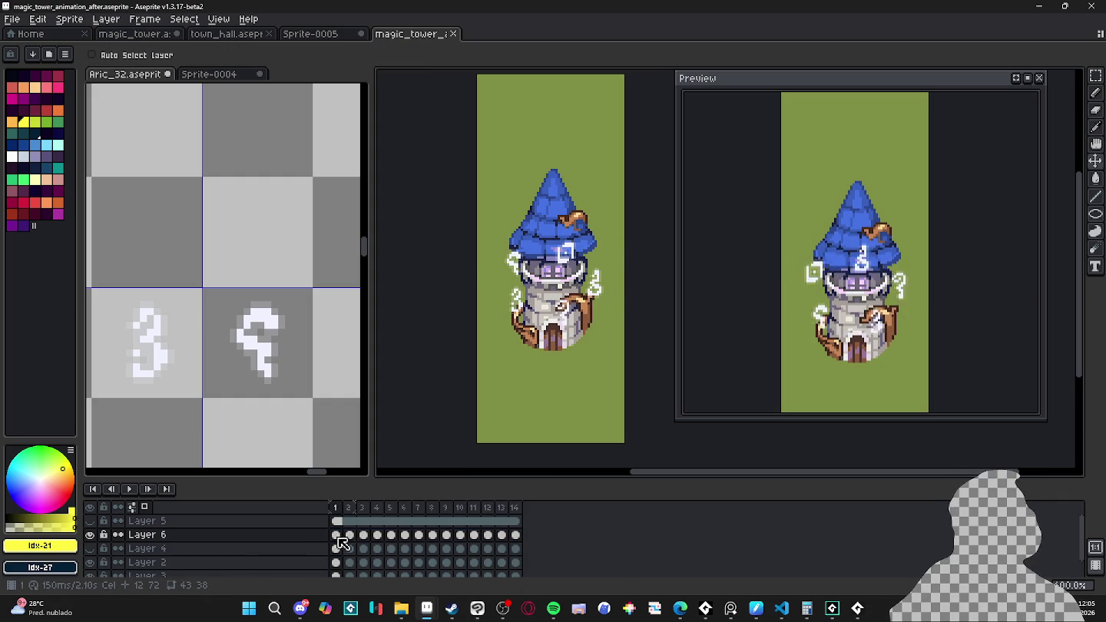
drag(343, 540, 515, 535)
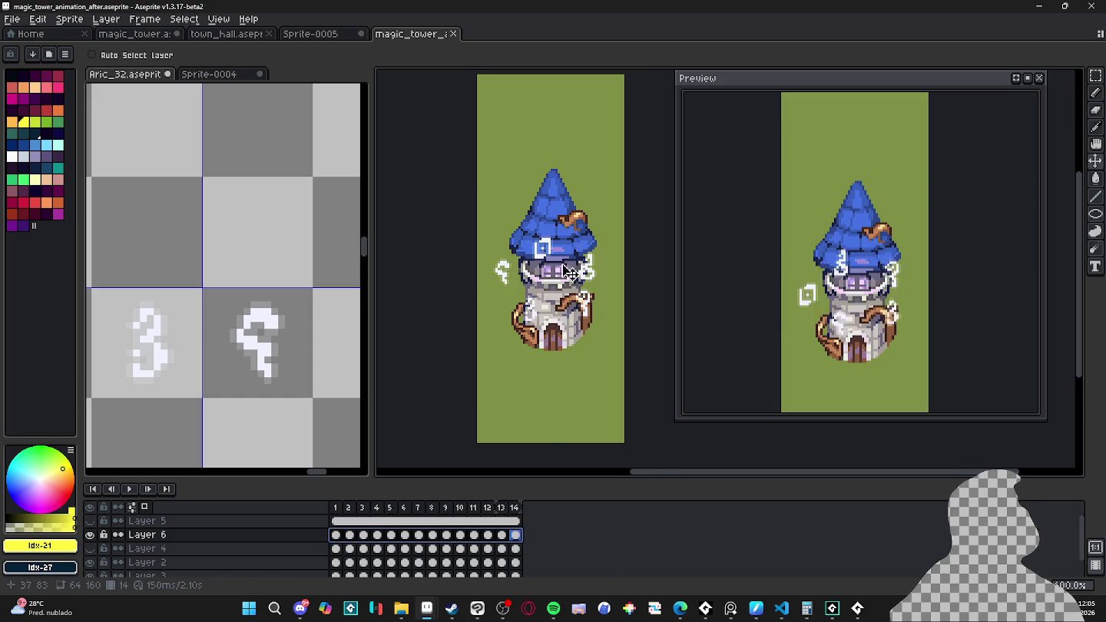
scroll(542, 263, up, 1)
drag(542, 263, 554, 261)
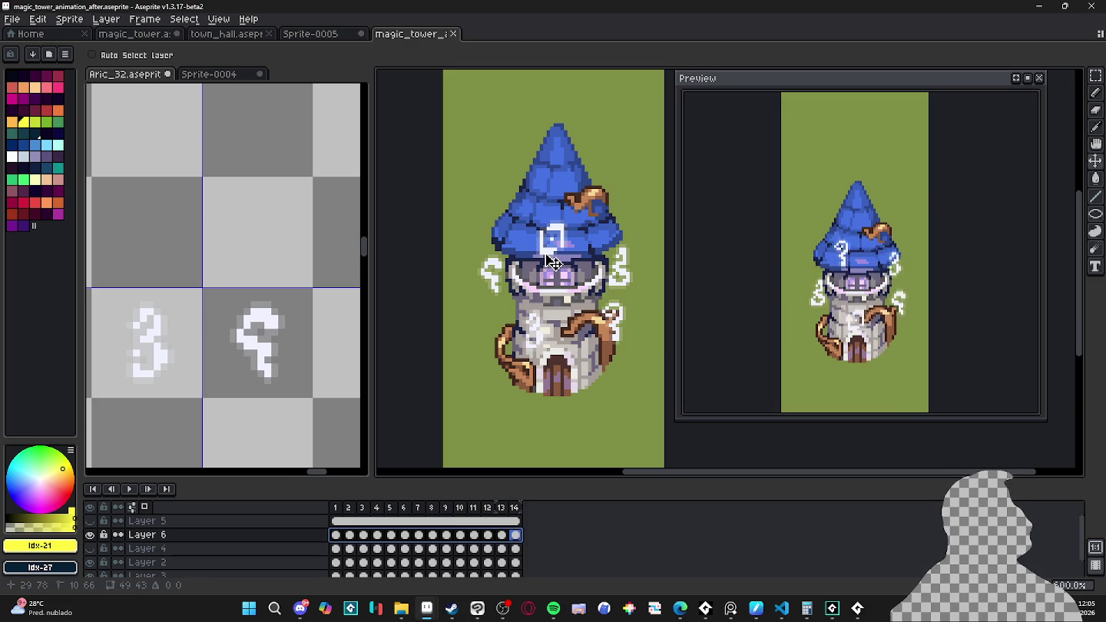
drag(551, 262, 547, 262)
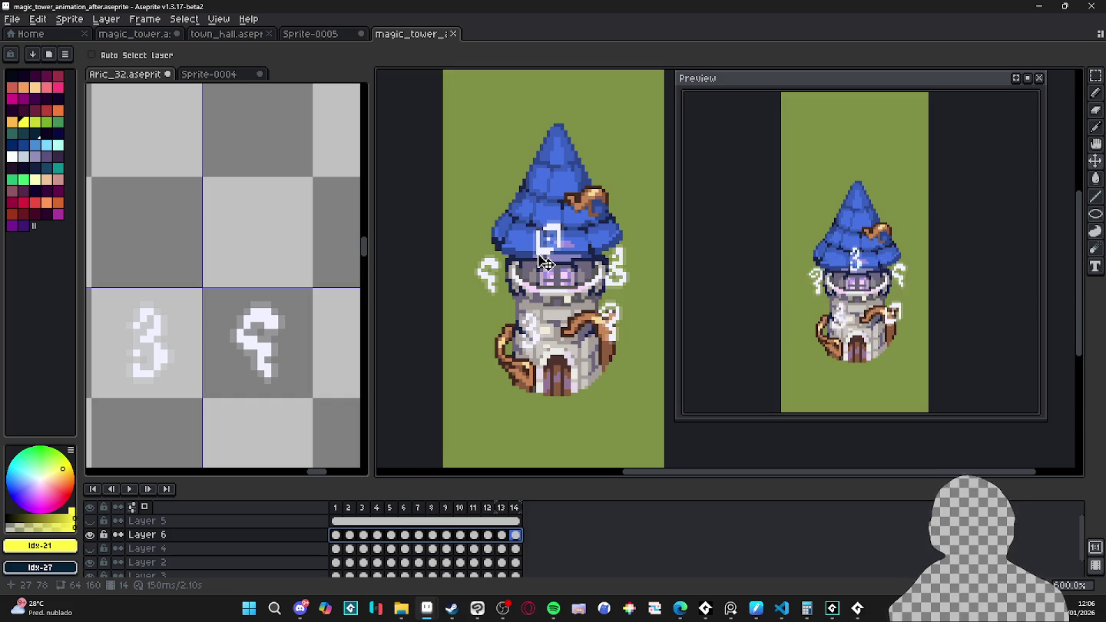
ctrl+click(223, 566)
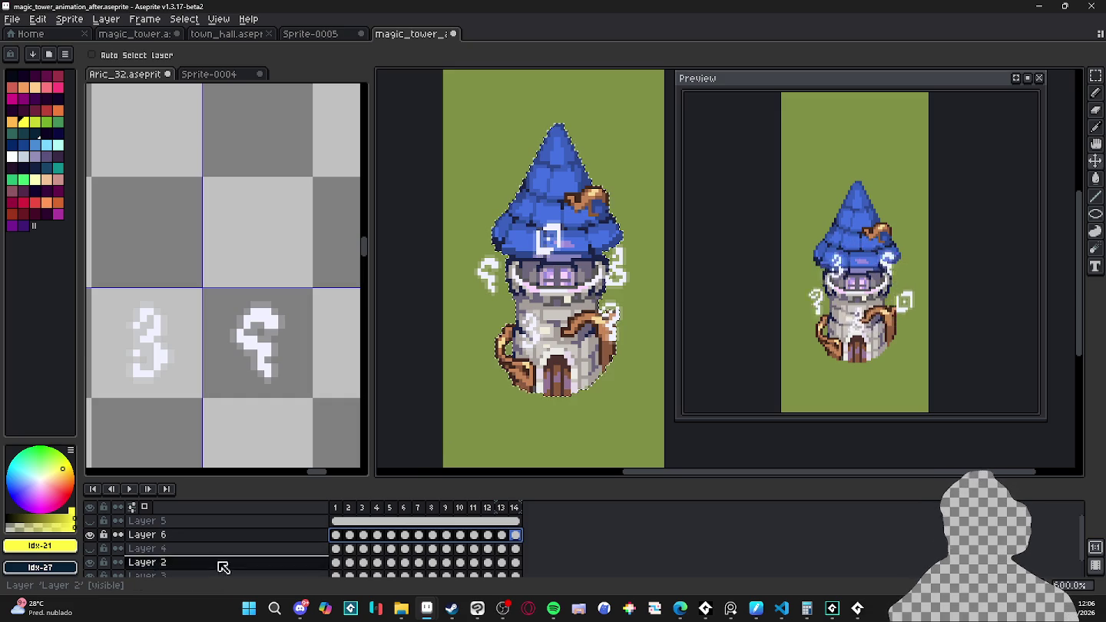
Step: Erase the stray rune glyph pixels overlapping the blue tower roof
click(335, 535)
key(e)
drag(522, 246, 586, 234)
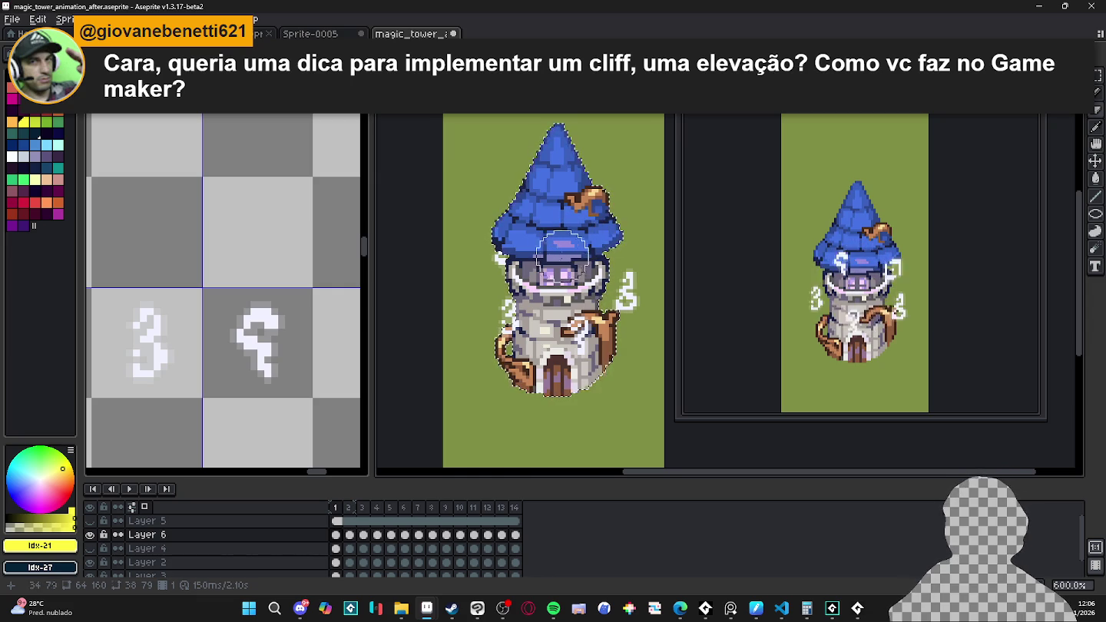
key(Right)
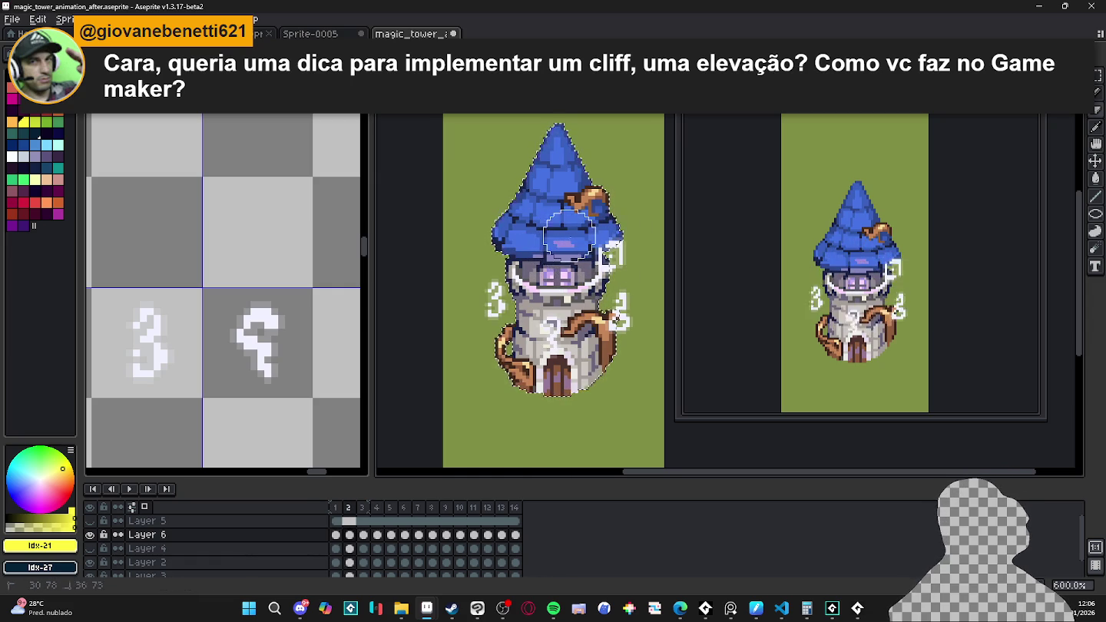
key(Right)
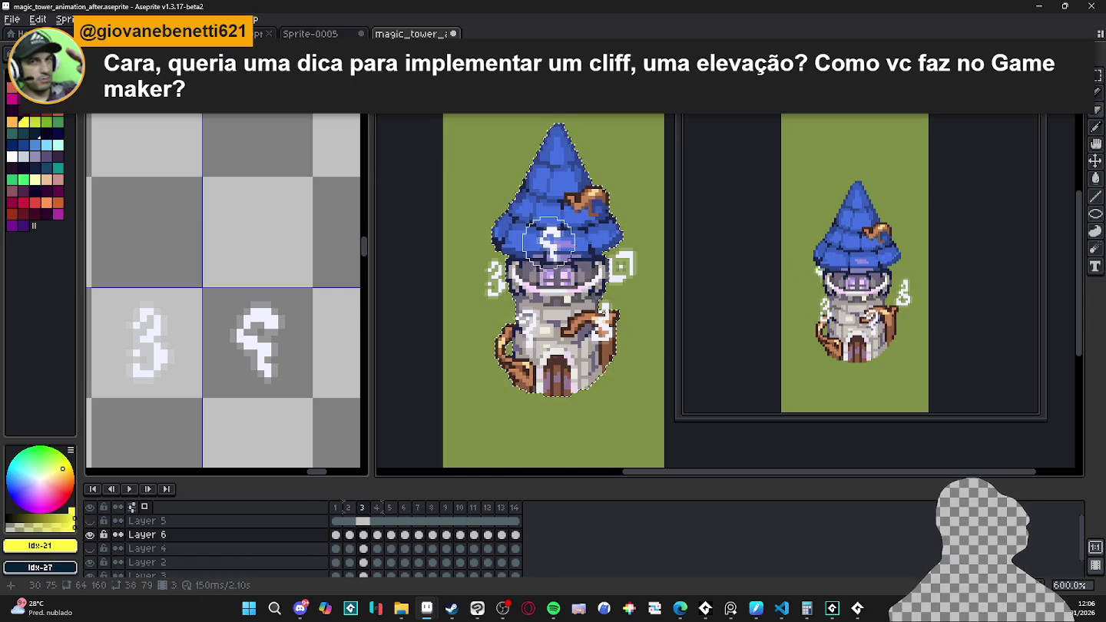
key(Right)
drag(552, 228, 569, 266)
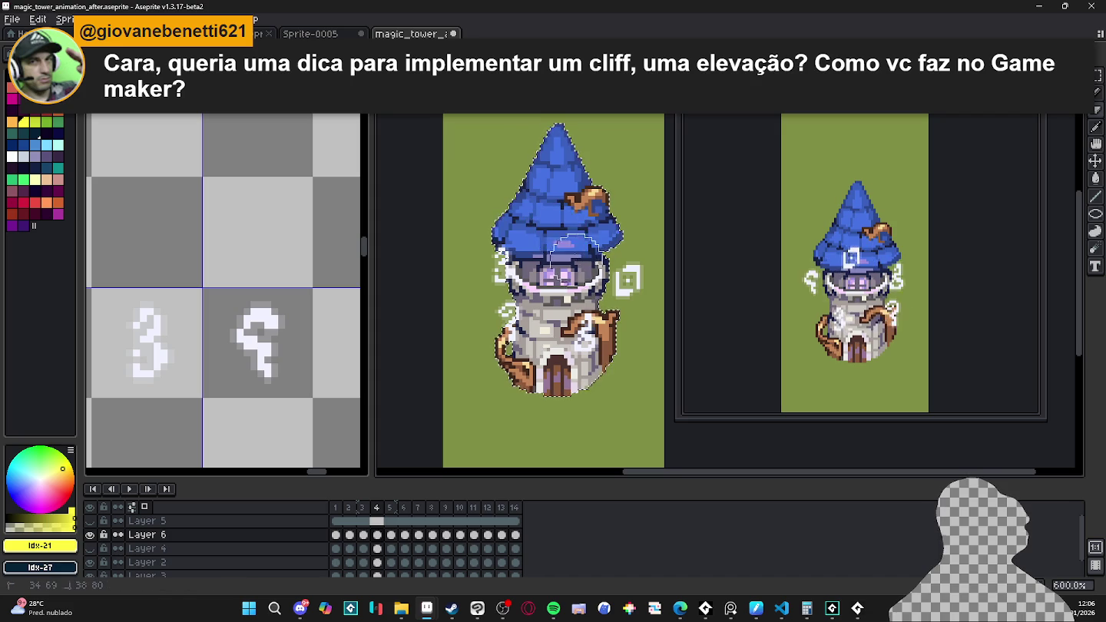
Step: Step through the remaining frames back to frame 1 and play the 14-frame orbiting rune animation
key(Right)
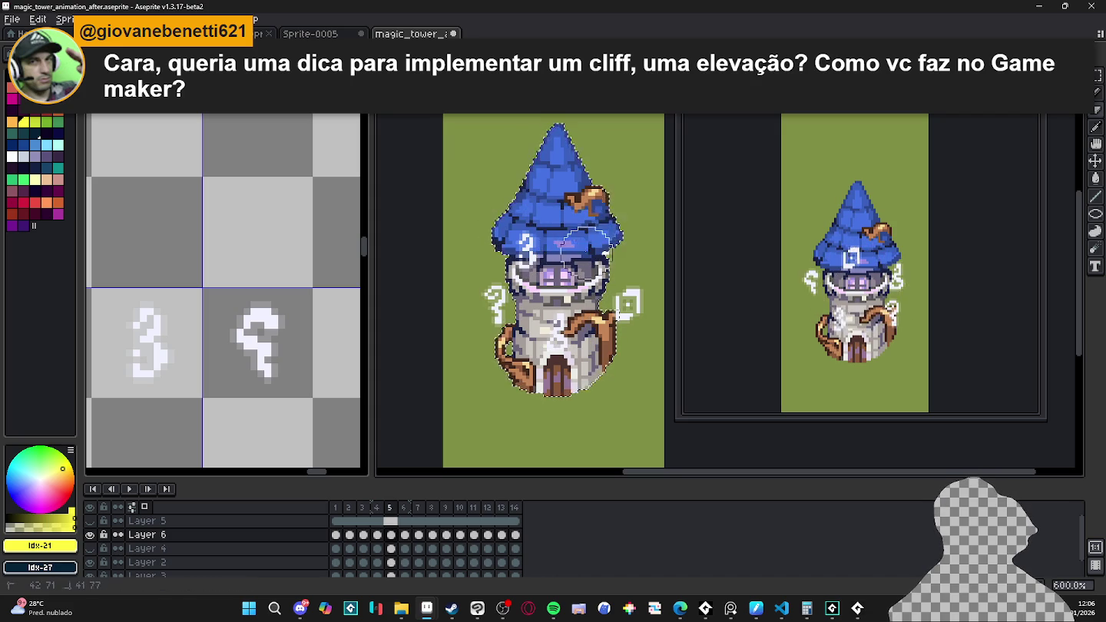
key(Right)
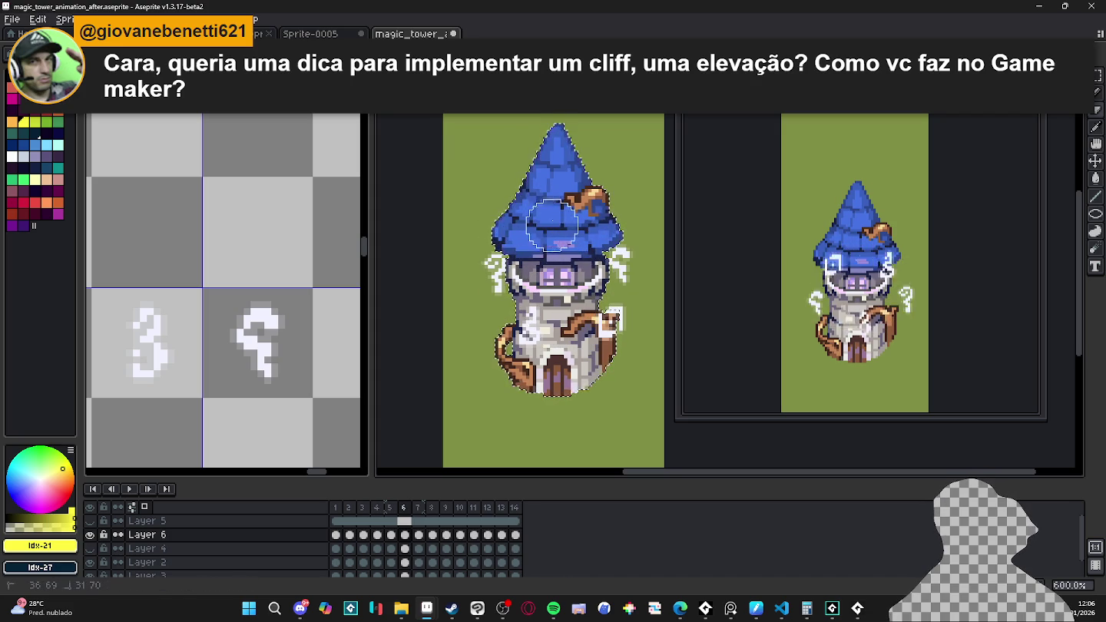
key(Right)
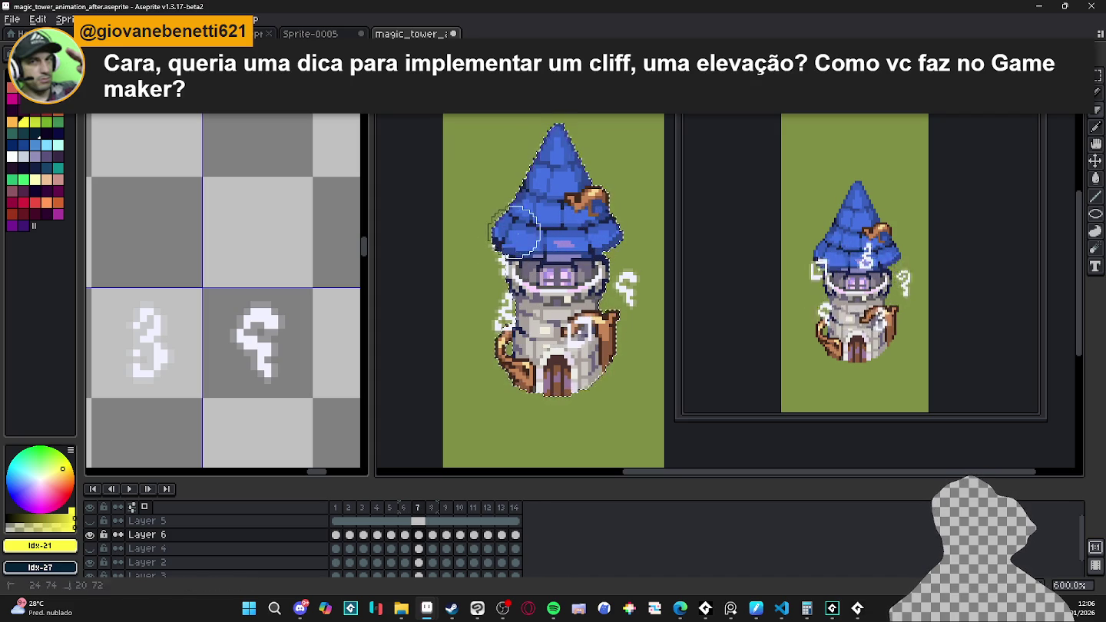
key(Right)
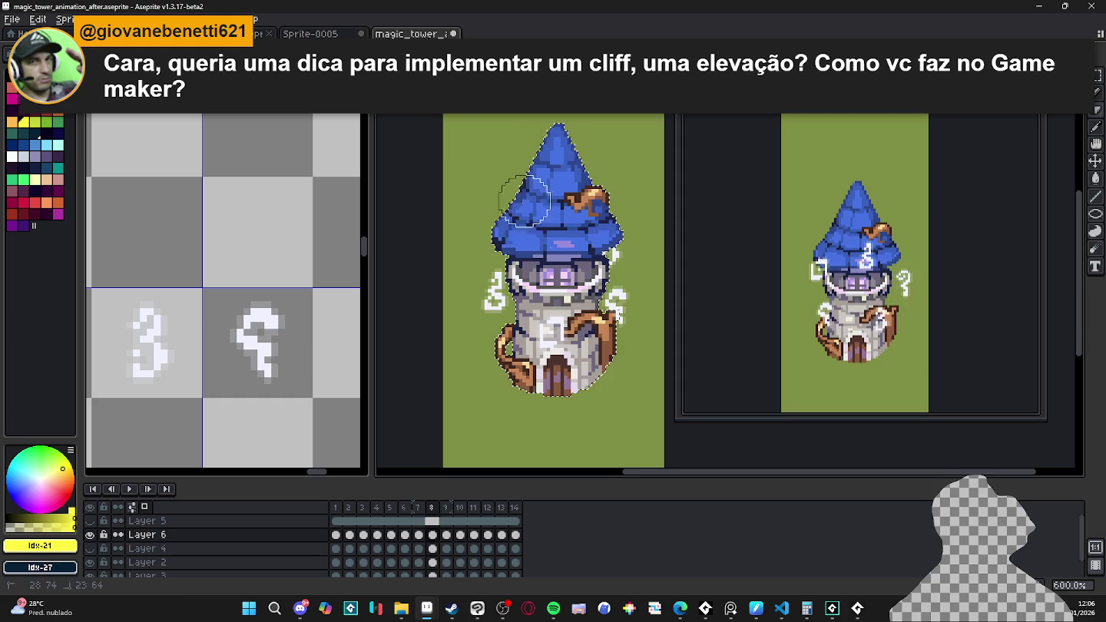
key(Right)
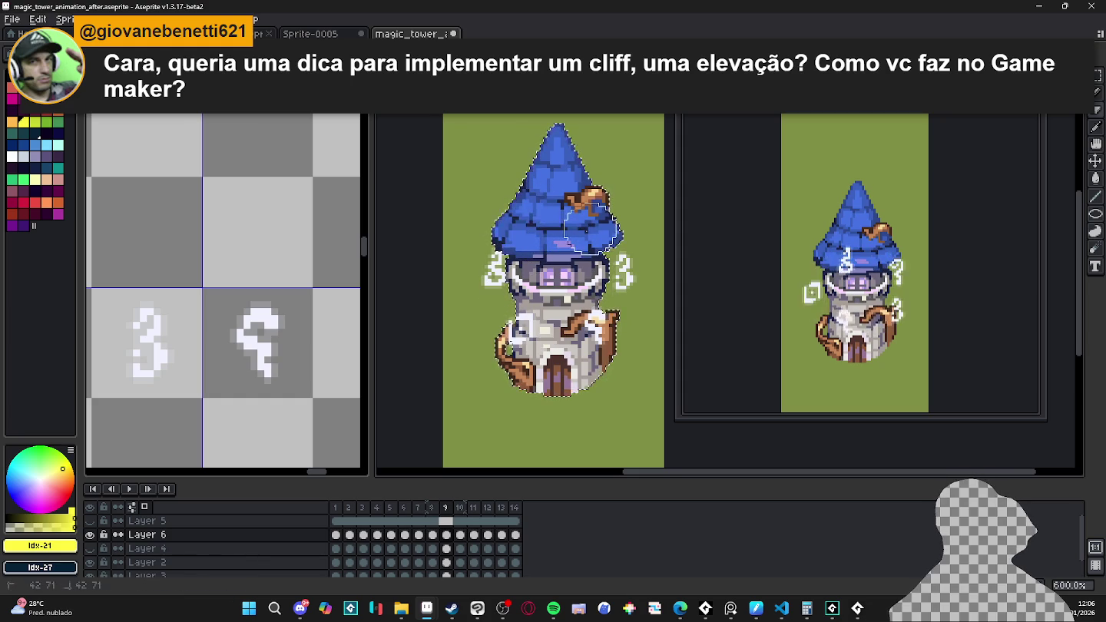
key(Right)
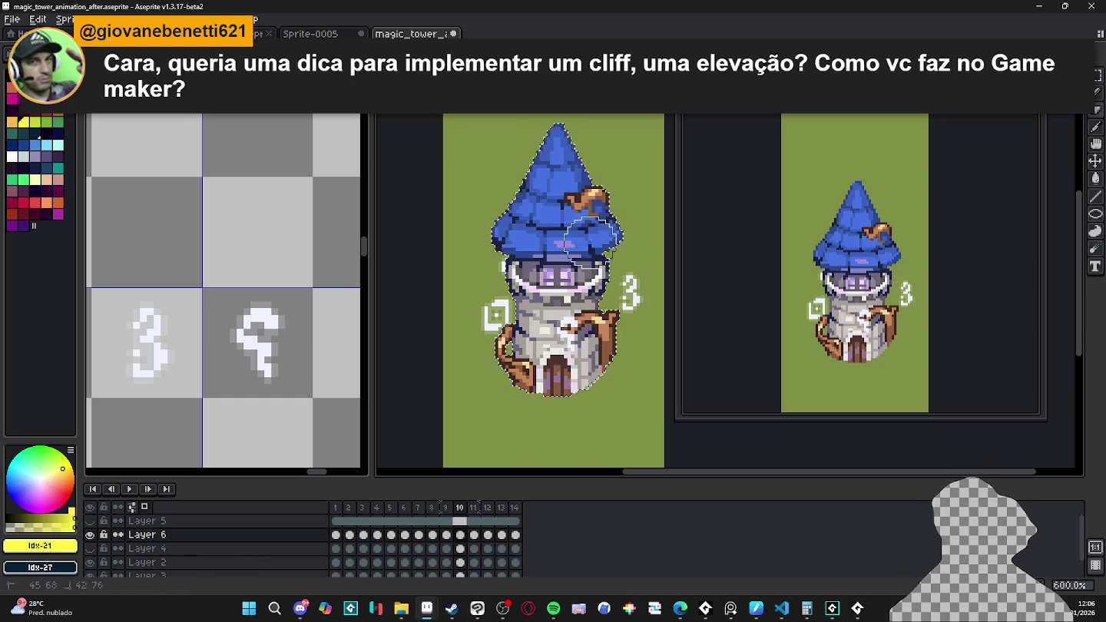
key(Right)
key(Right)
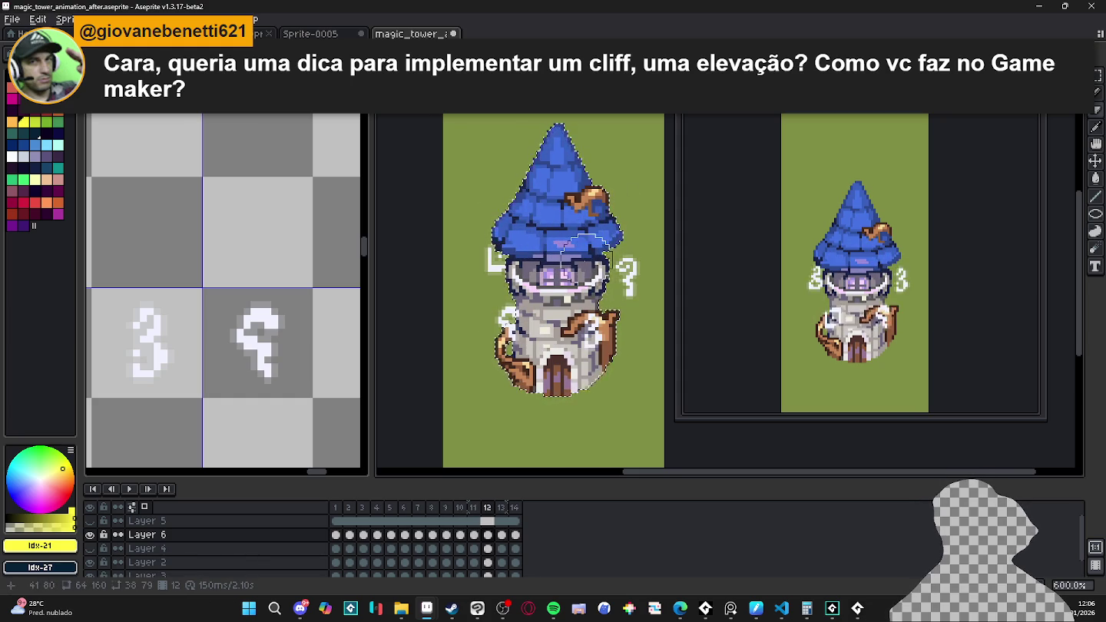
key(Right)
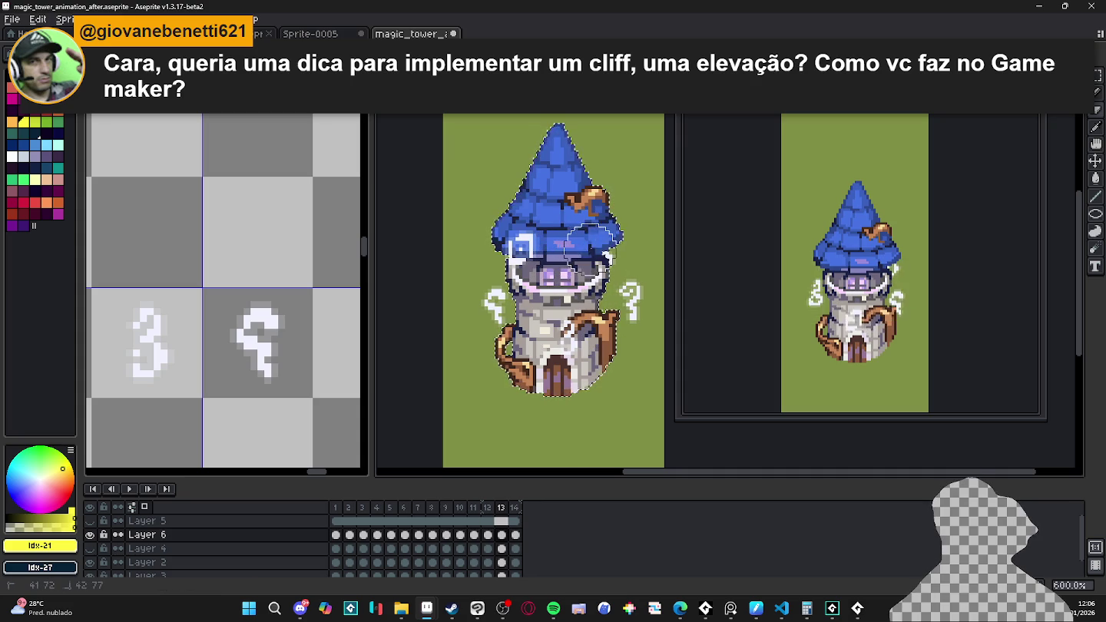
key(Right)
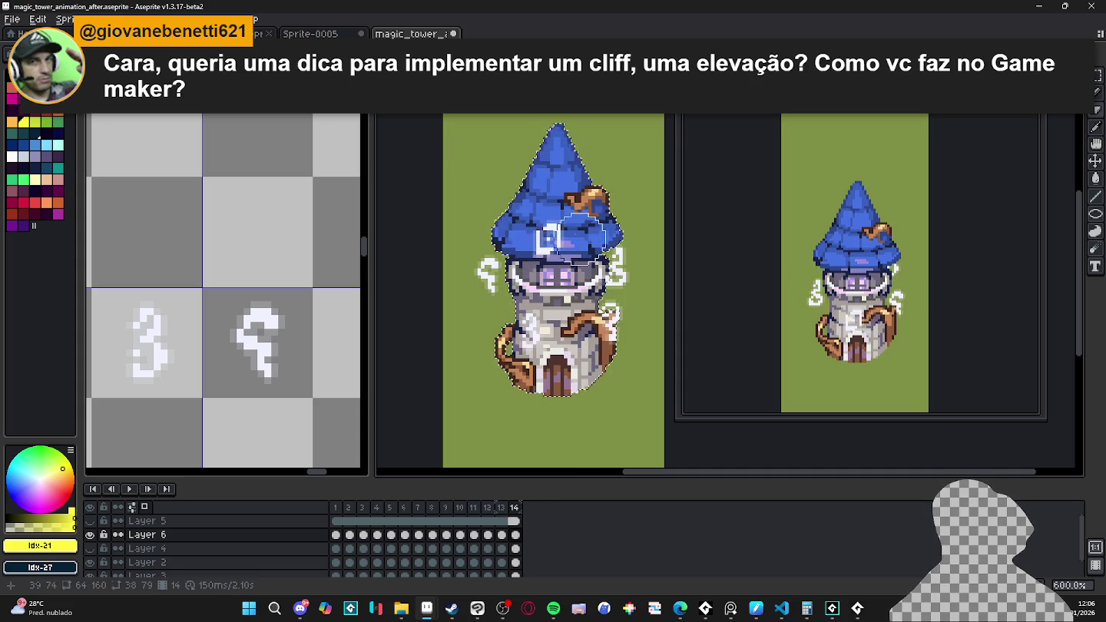
key(Right)
key(Return)
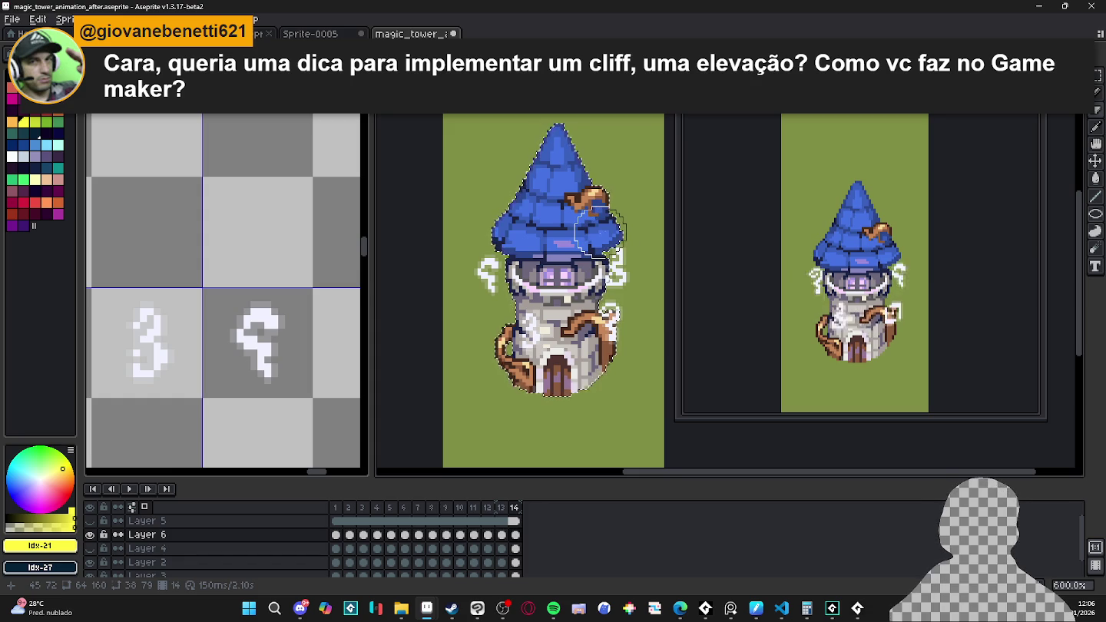
Step: Open the Dininho Fun World site in Edge and approve the Discord authorization request
click(680, 609)
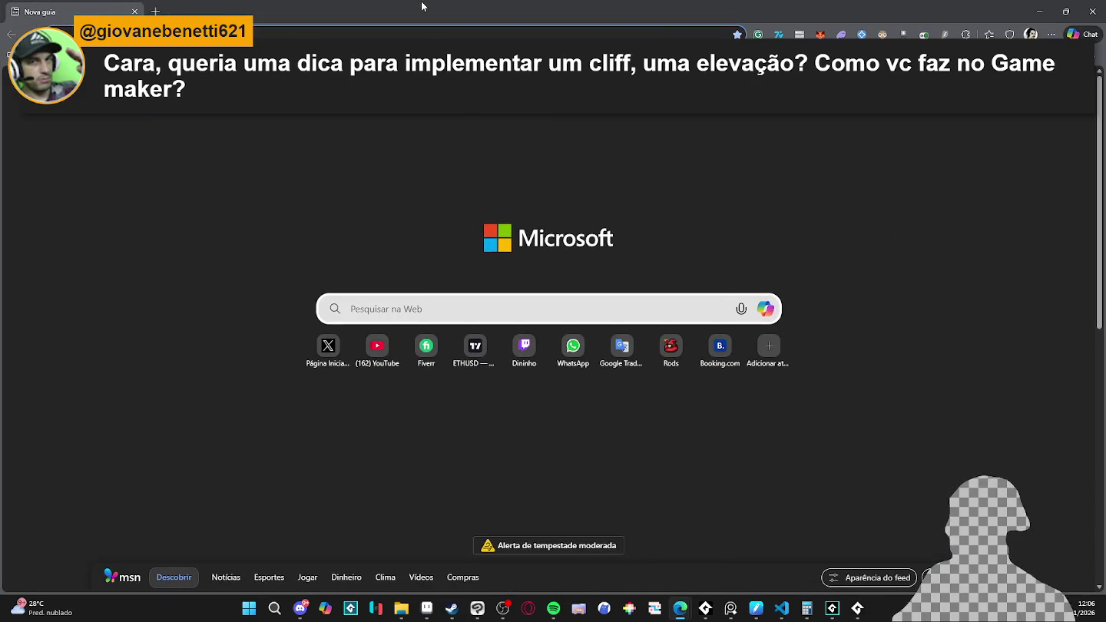
text(dininho)
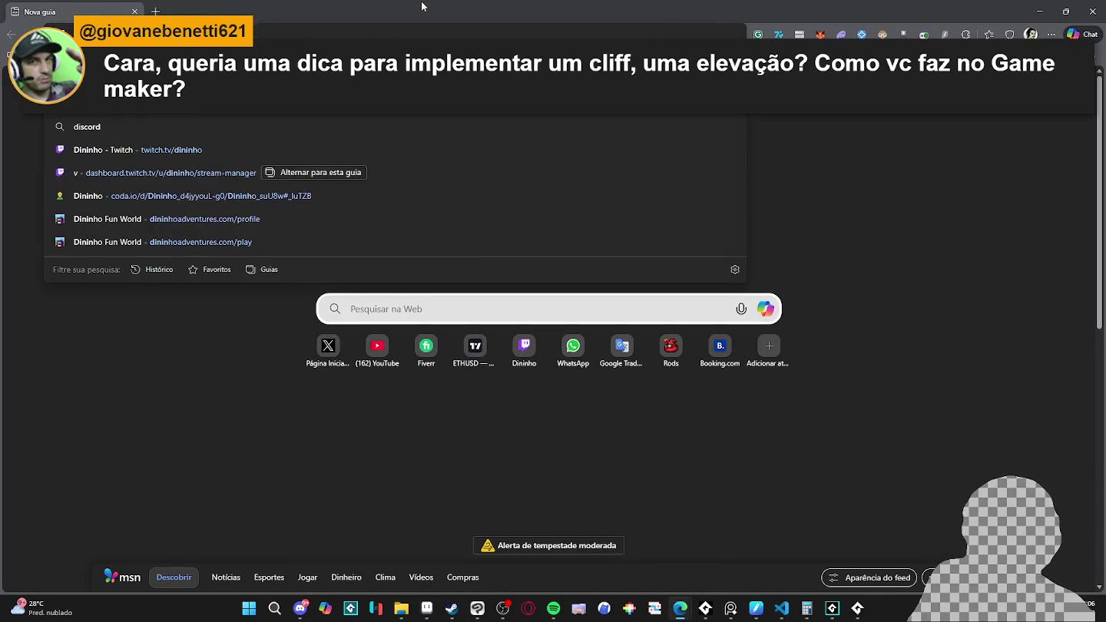
key(Return)
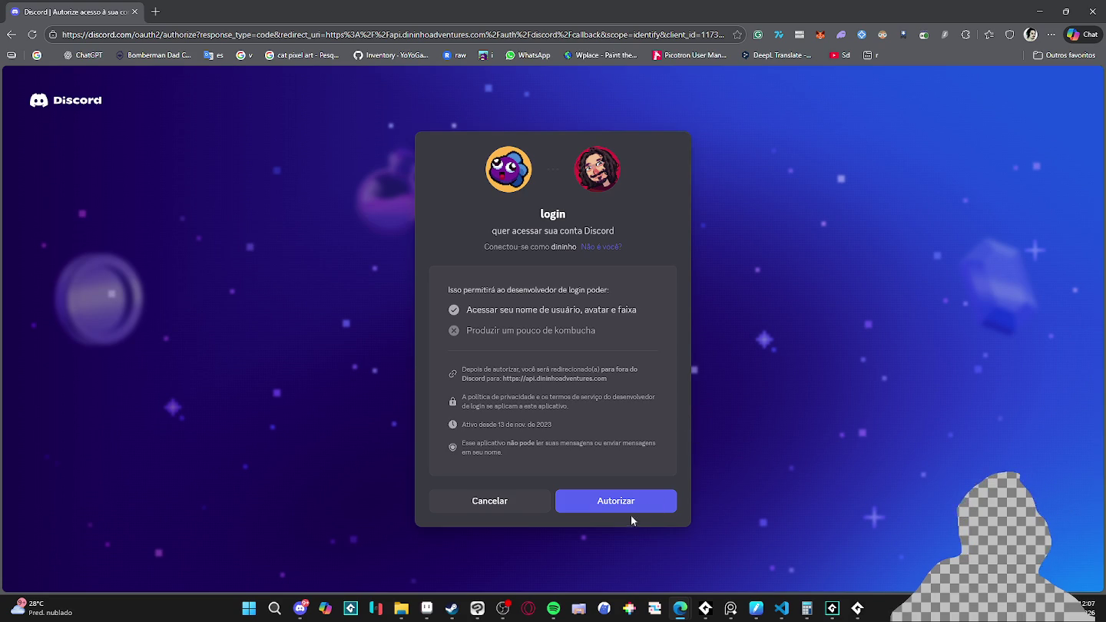
click(631, 510)
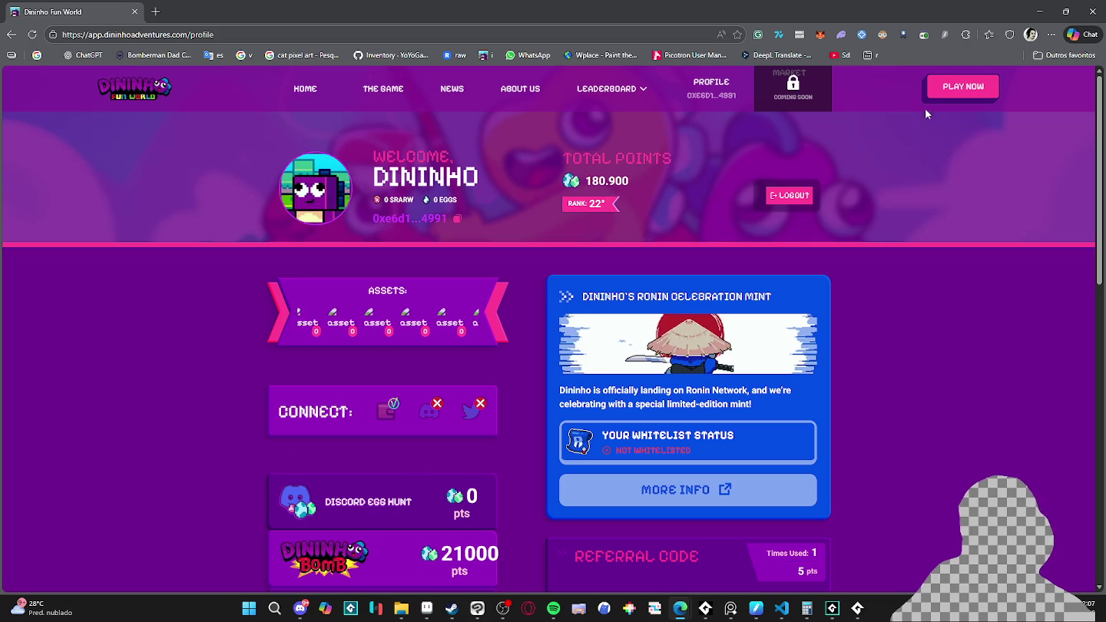
Step: Start the game, claim the Day 1 login reward, and walk down to the hut stairs
click(964, 87)
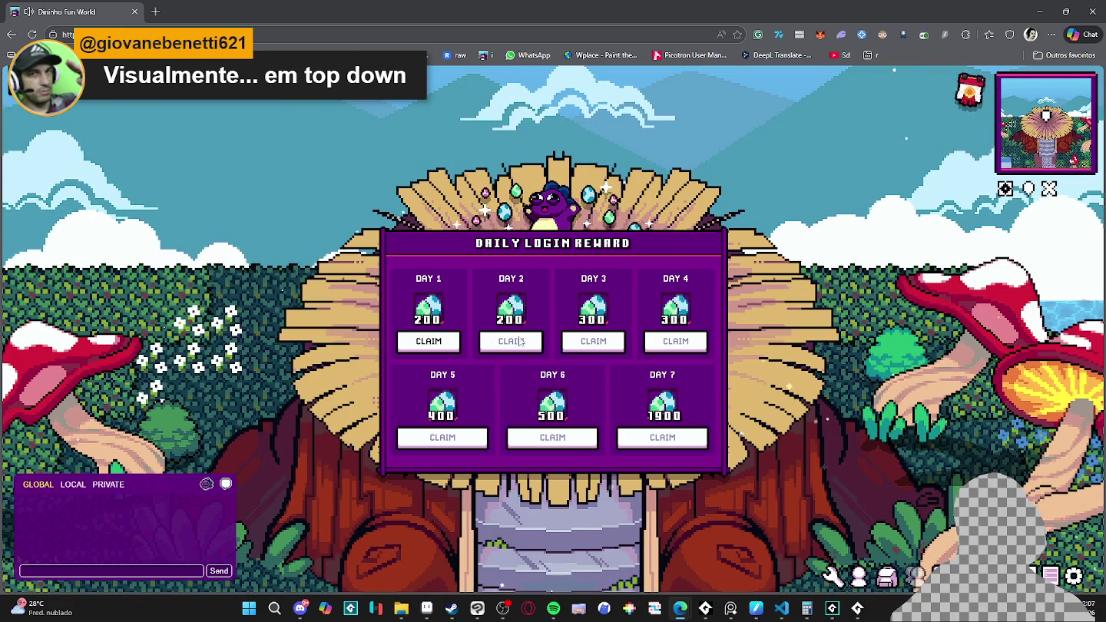
click(429, 341)
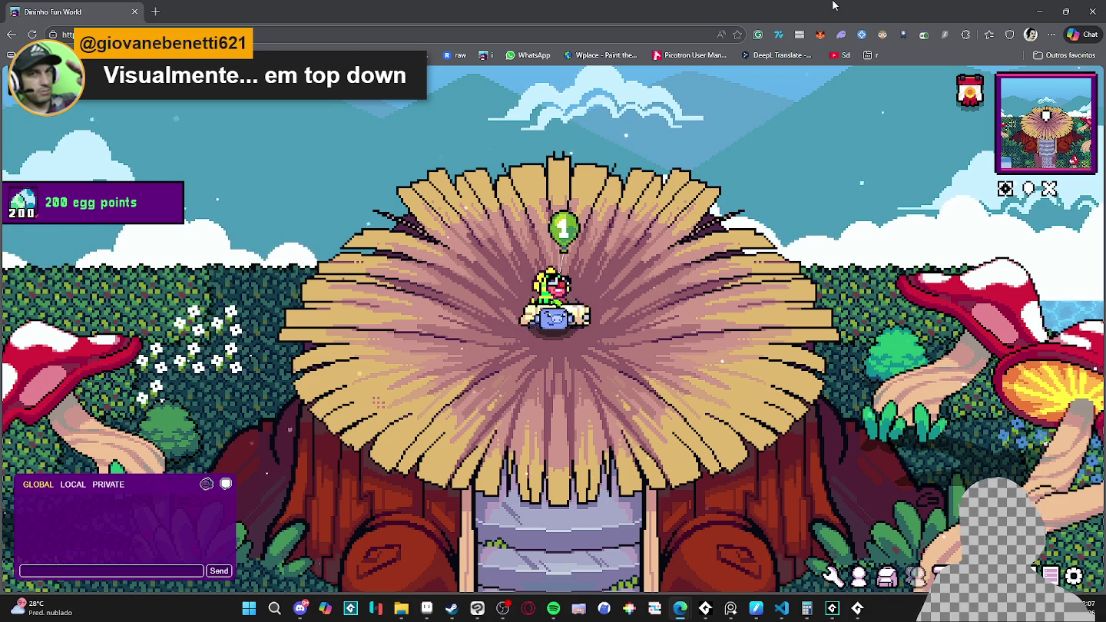
key(s)
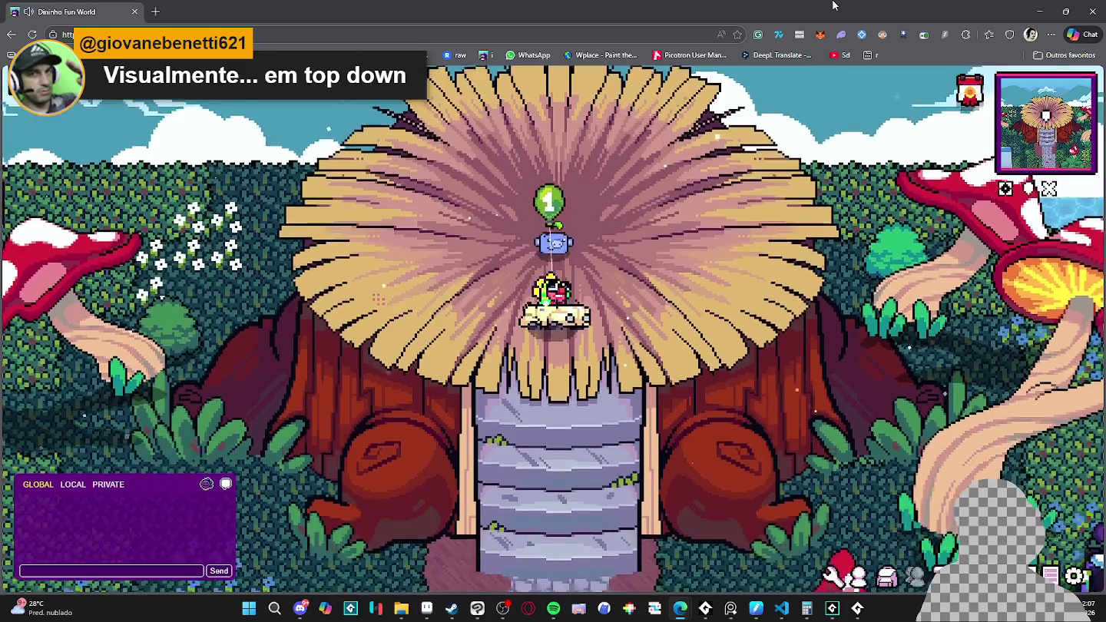
key(s)
key(a)
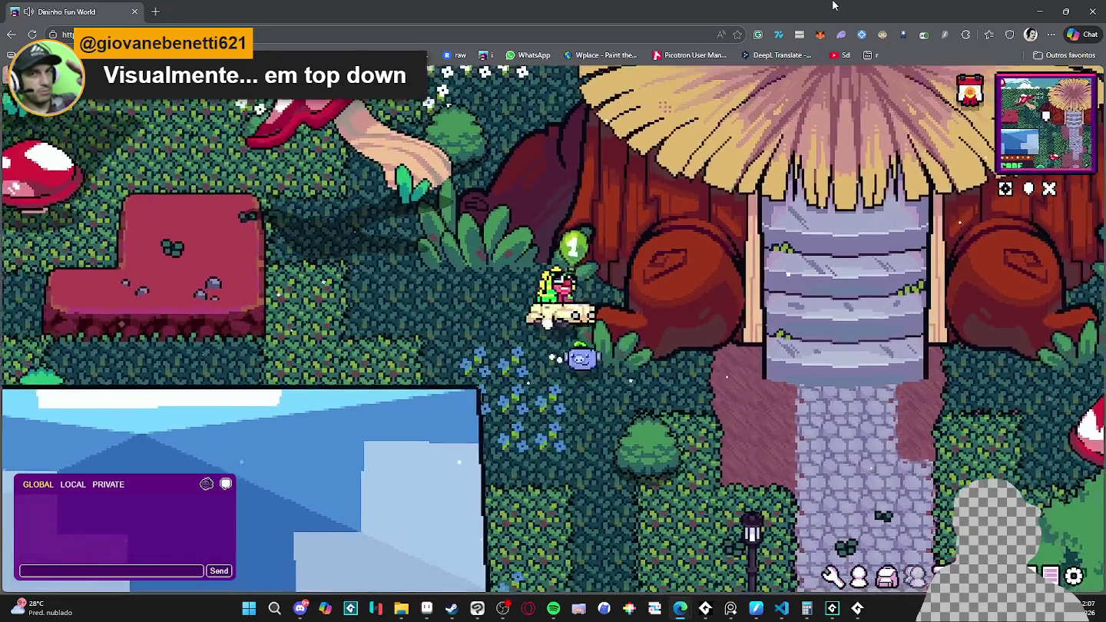
key(s)
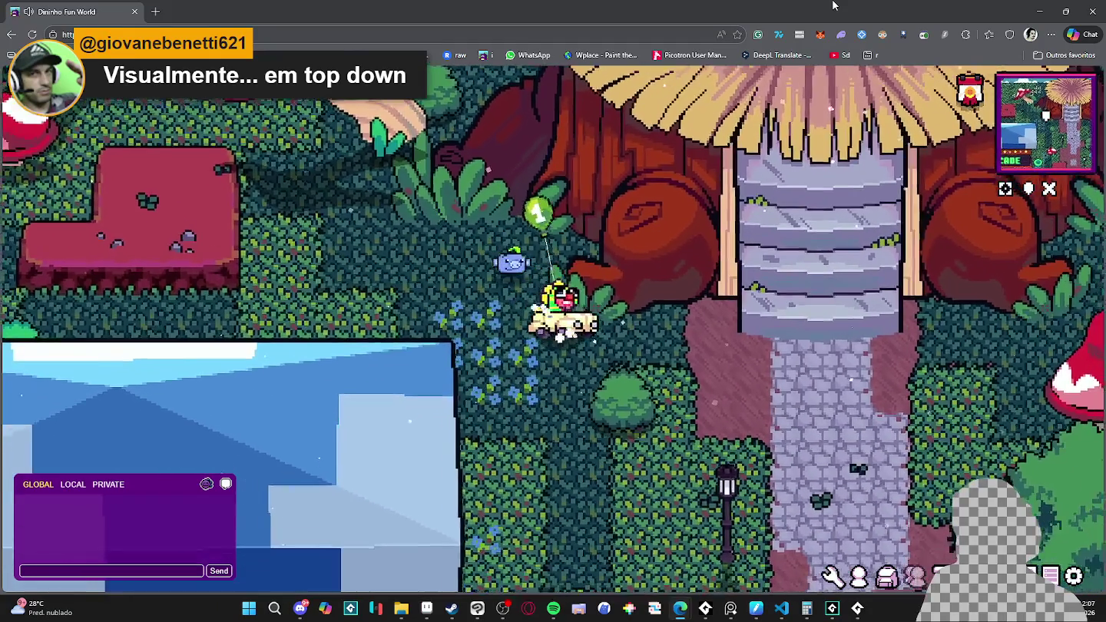
key(d)
key(w)
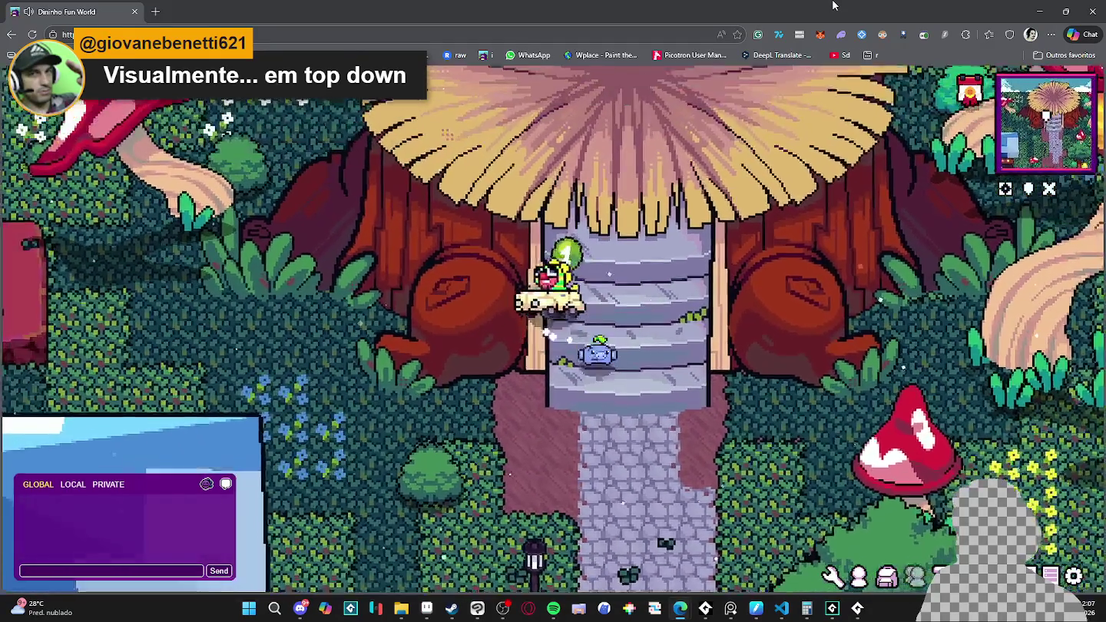
key(w)
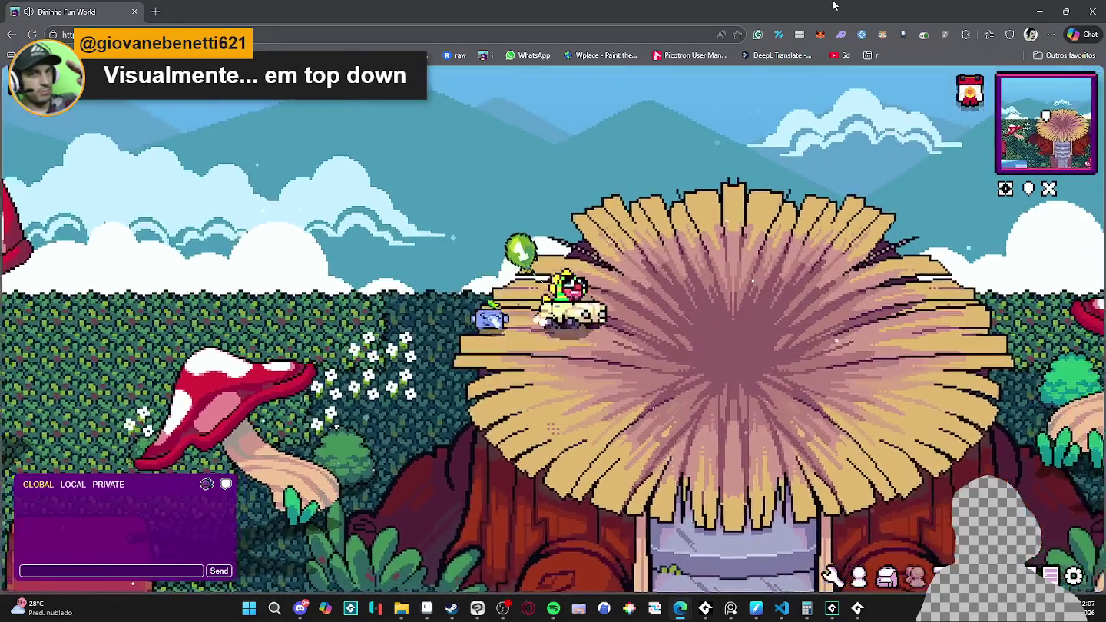
Step: Walk across the grass behind the large mushroom and up the stairs toward the roof
key(s)
key(a)
key(a)
key(w)
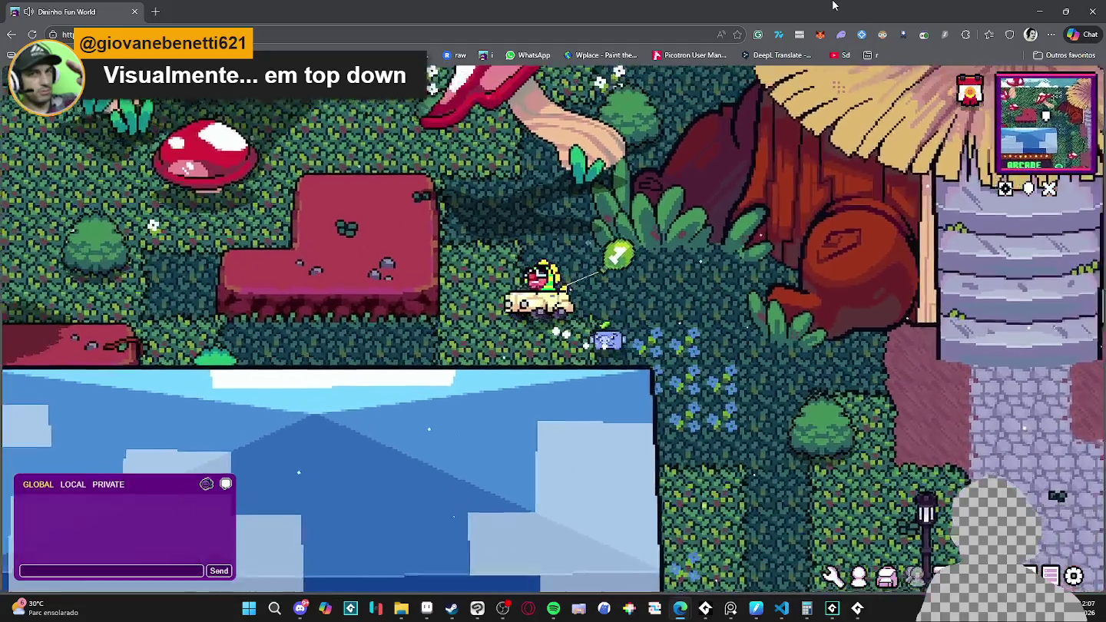
key(w)
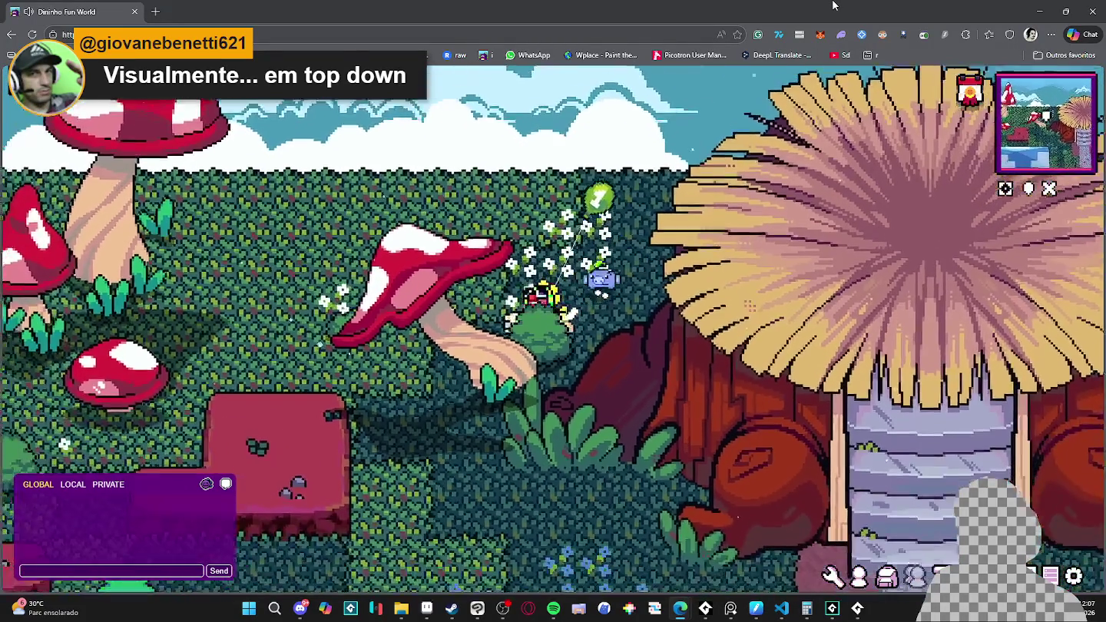
key(s)
key(d)
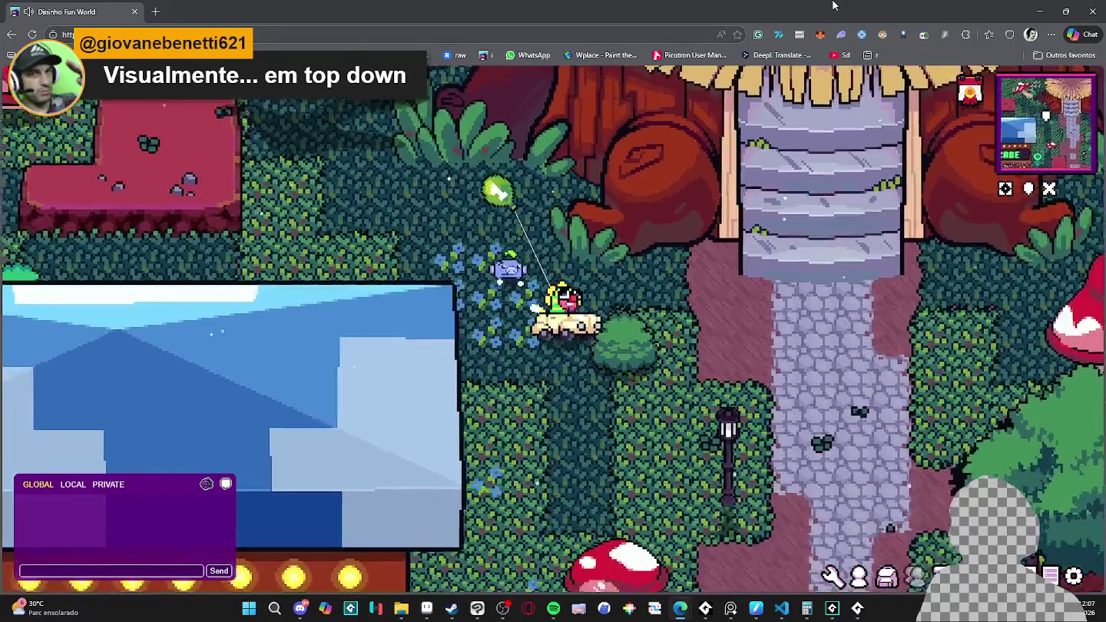
key(w)
key(d)
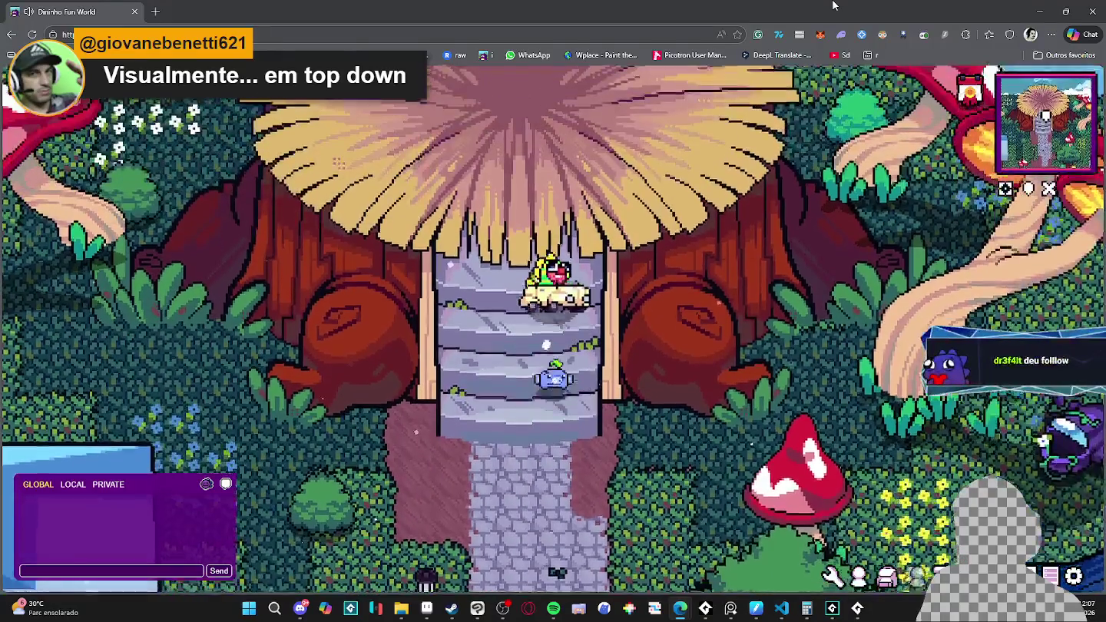
key(w)
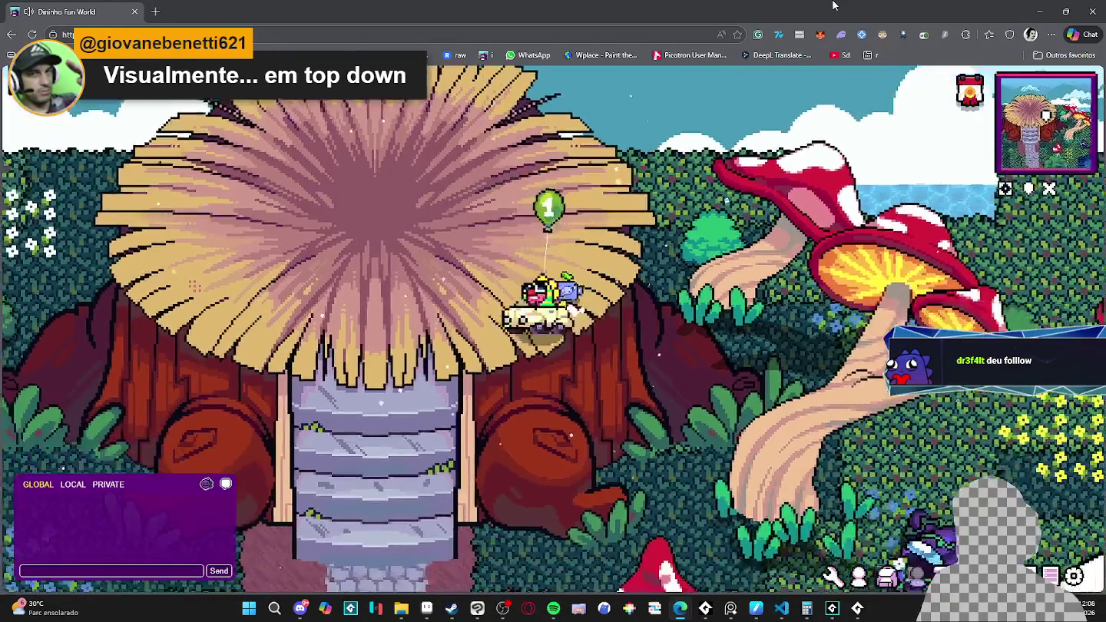
key(s)
key(a)
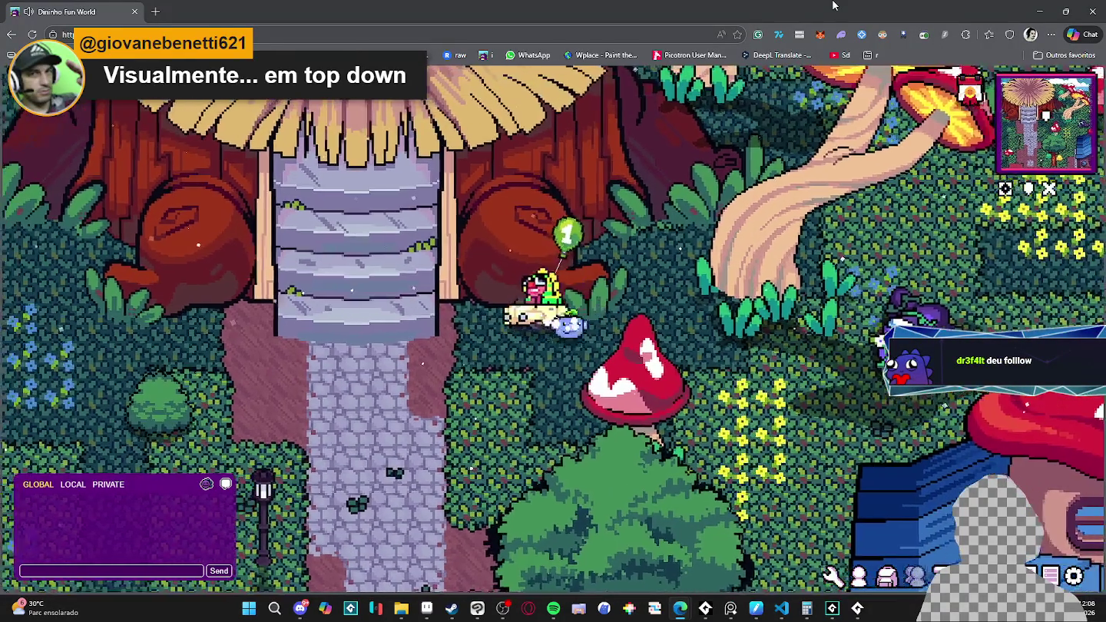
key(w)
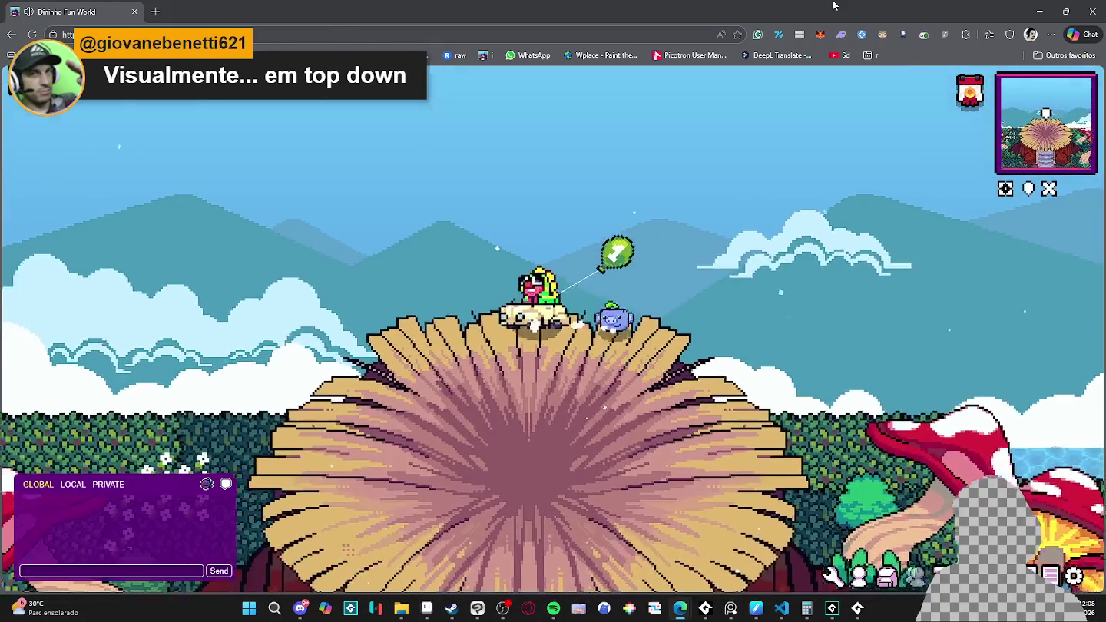
Step: Cross the hut rooftop and walk the stone path, then switch through Aseprite to GameMaker
key(a)
key(s)
key(d)
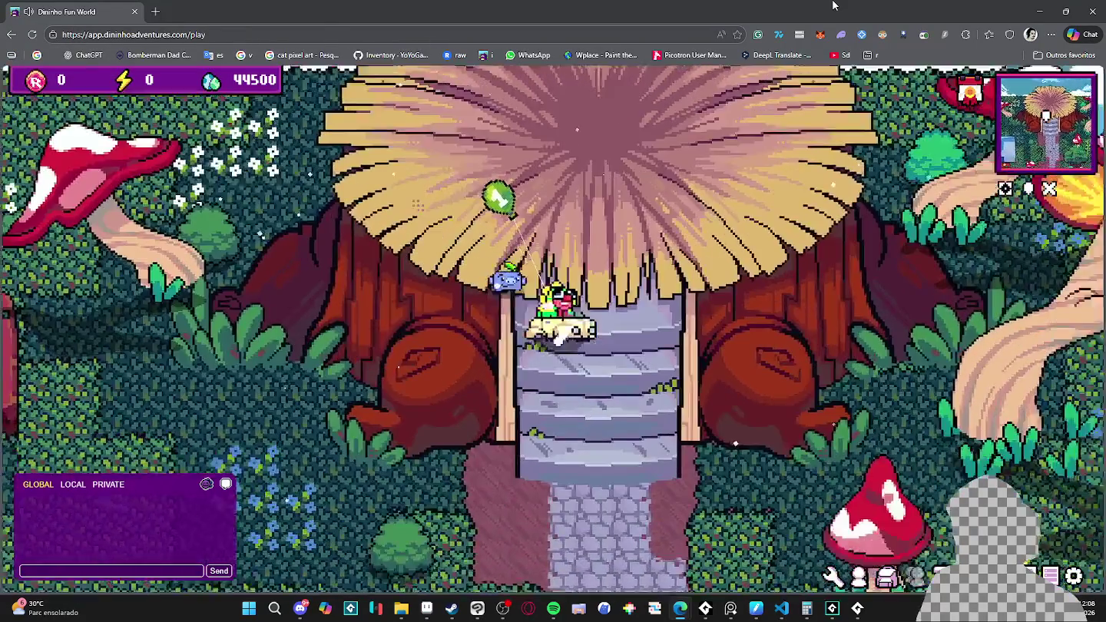
key(s)
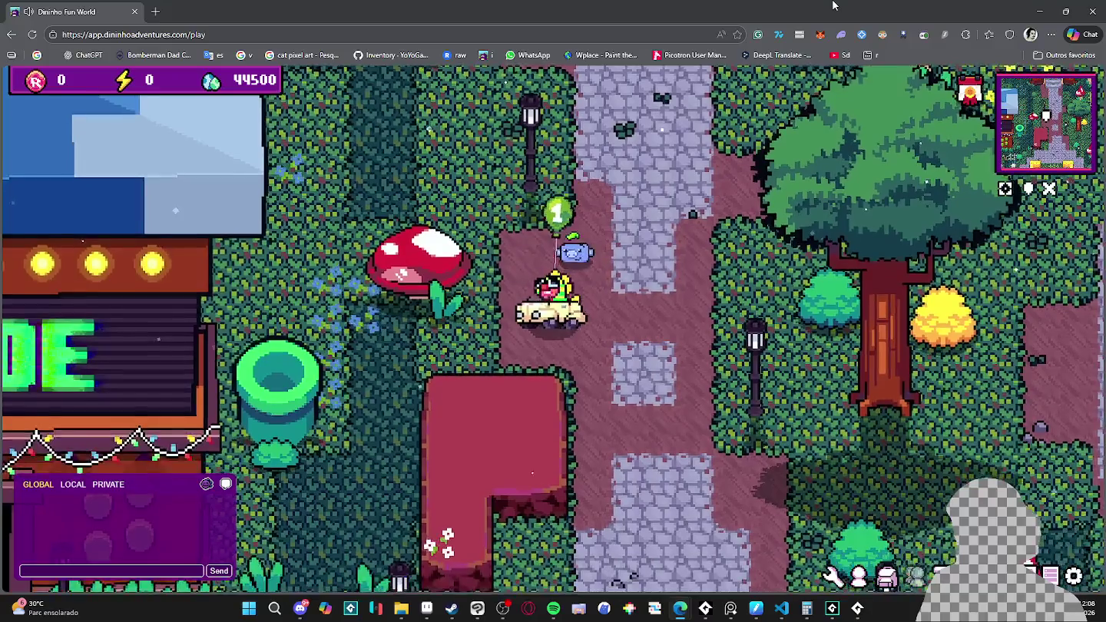
key(w)
key(w)
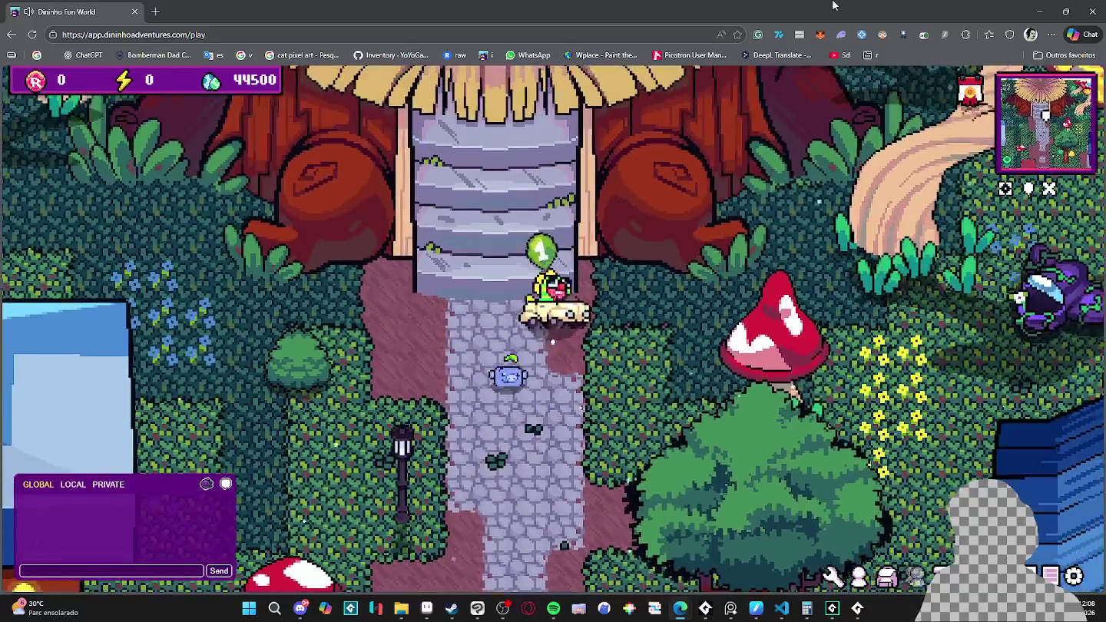
key(w)
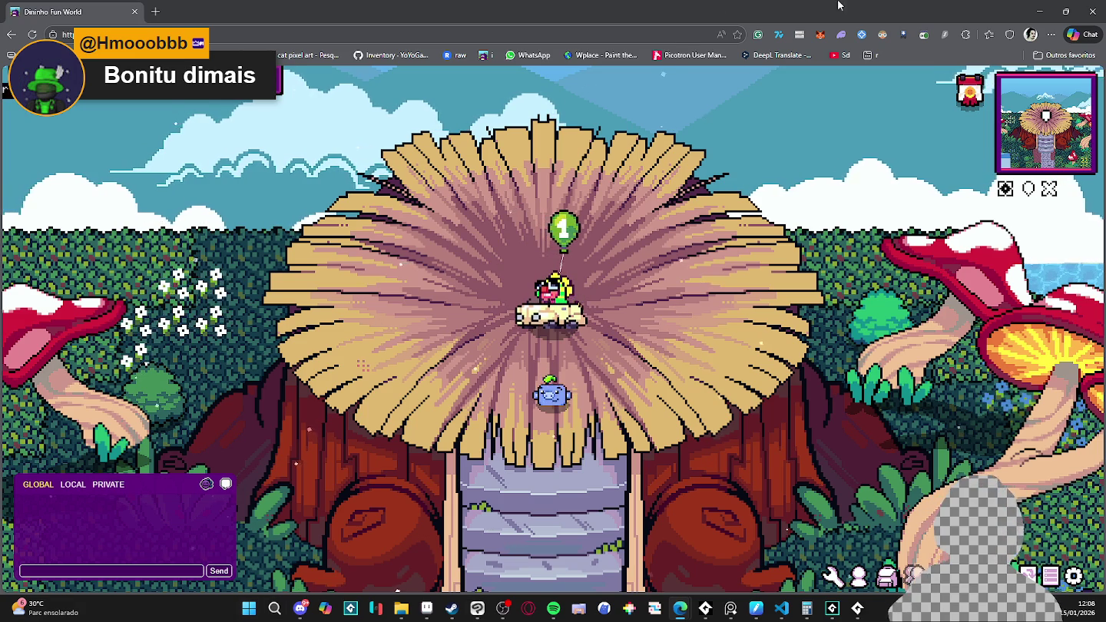
key(alt+Tab)
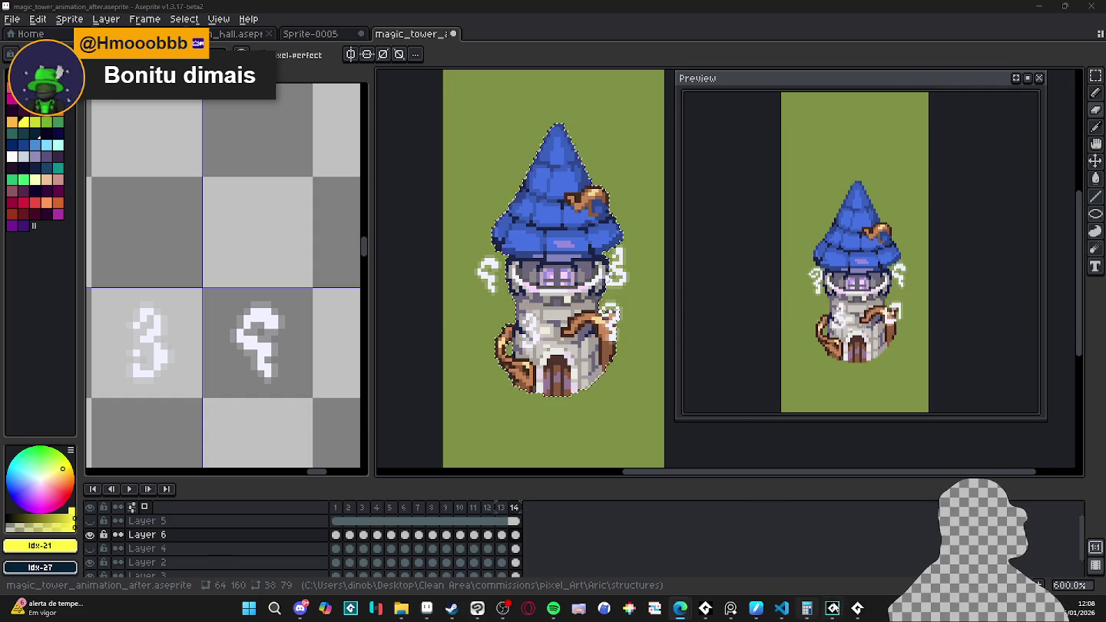
key(alt+Tab)
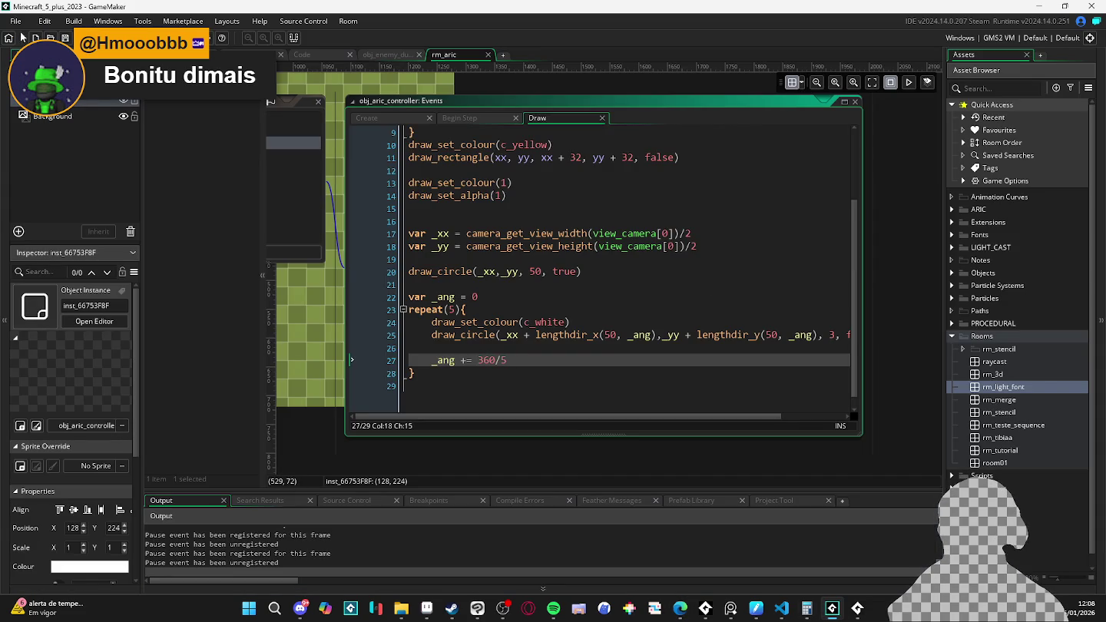
Step: Load the Spiritalis project from the File menu's recent projects list
click(15, 21)
mouse_move(34, 81)
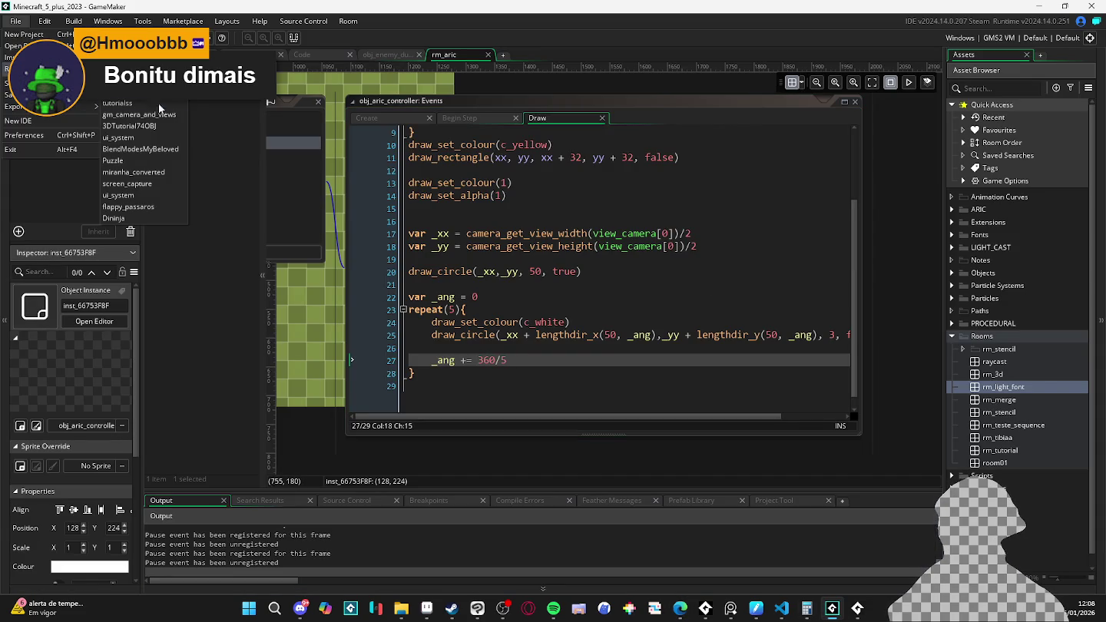
click(138, 80)
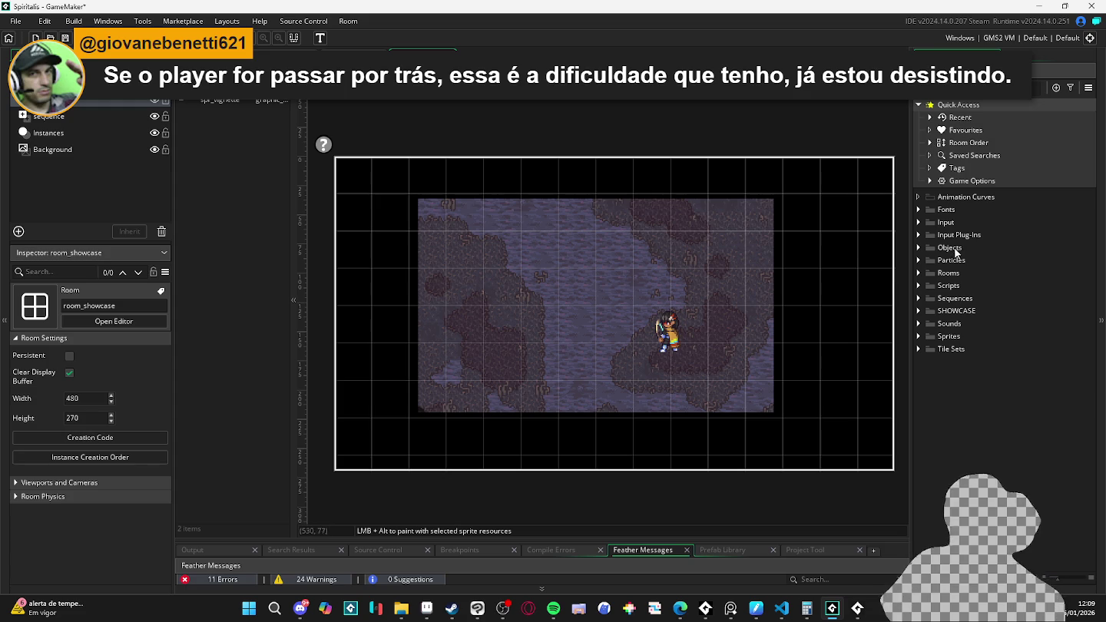
Step: Expand Rooms > Biomes > 0. castle_of_courage to list its rooms
double_click(949, 273)
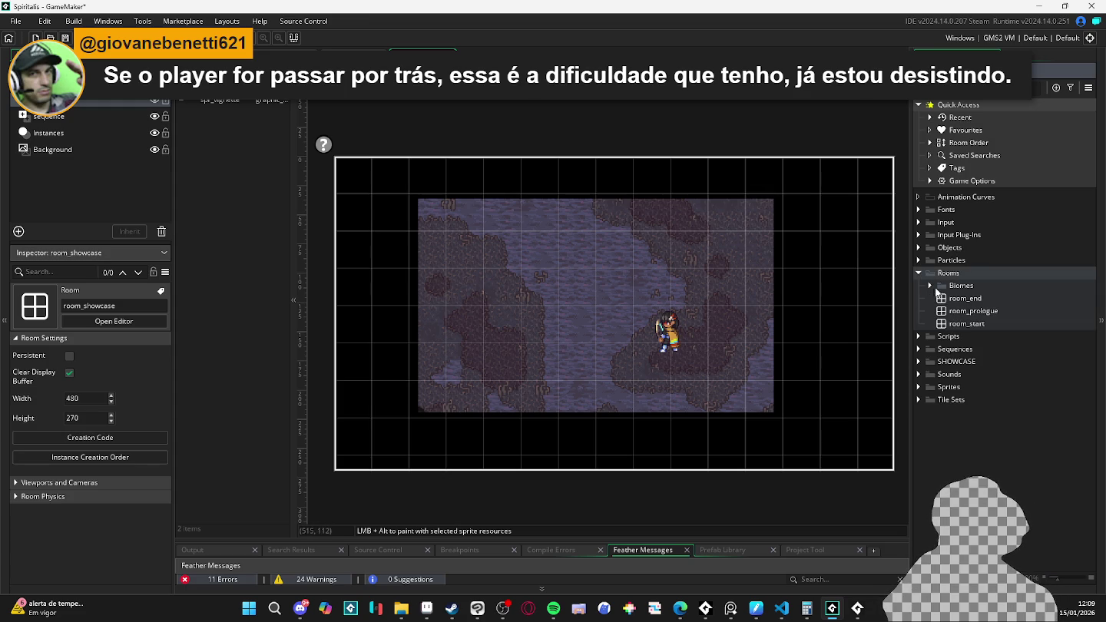
click(930, 285)
click(943, 298)
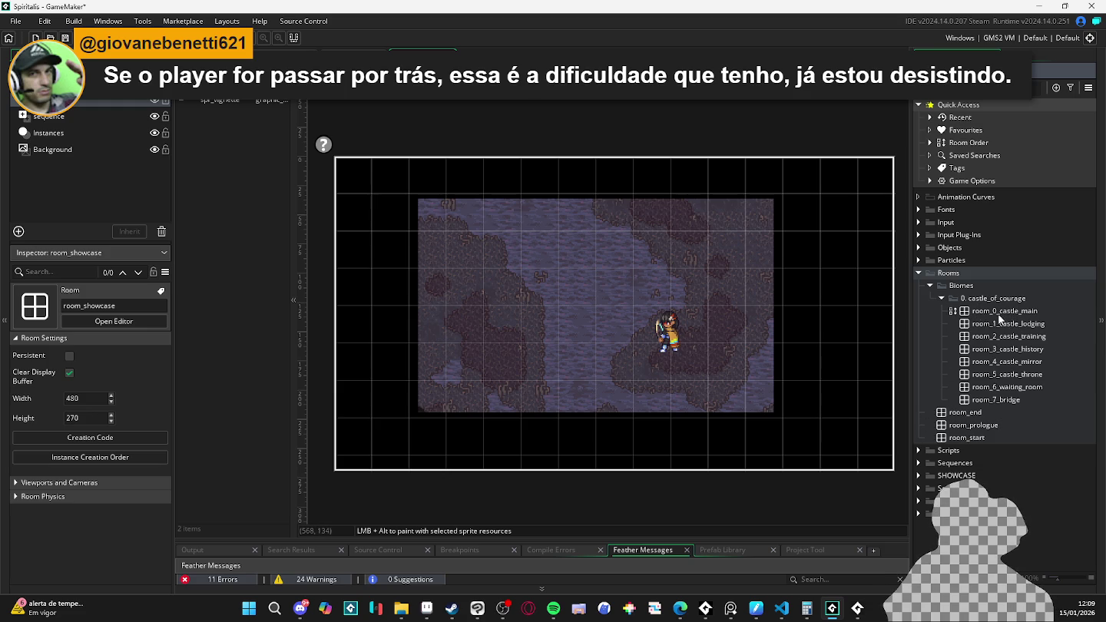
Step: Move room_start to the top of the room order and run the game with F5
drag(970, 438, 795, 448)
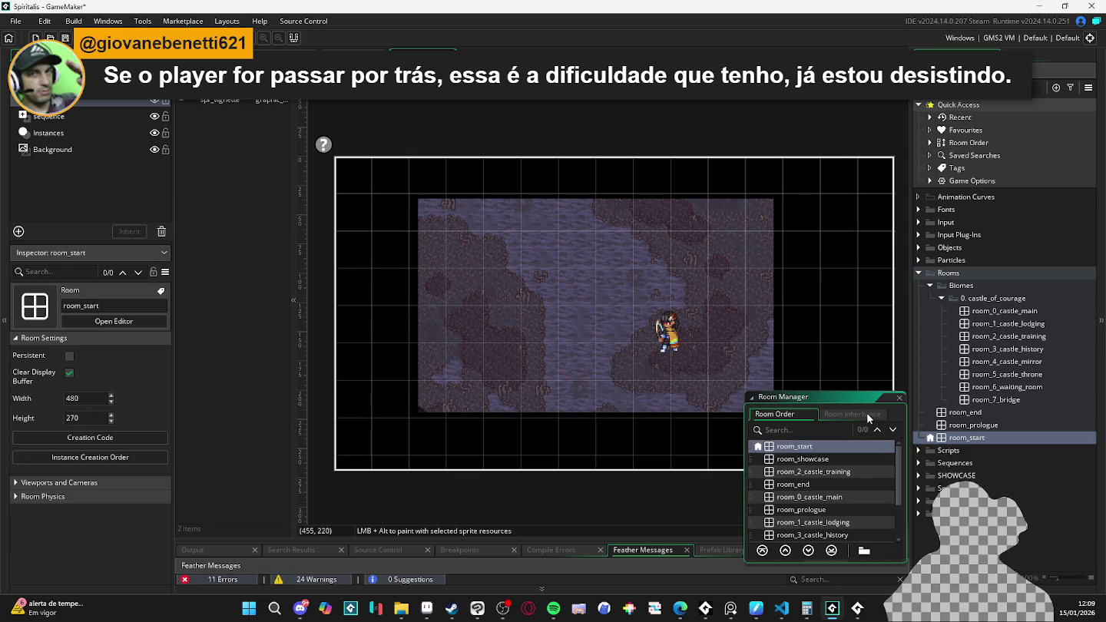
click(900, 398)
key(F5)
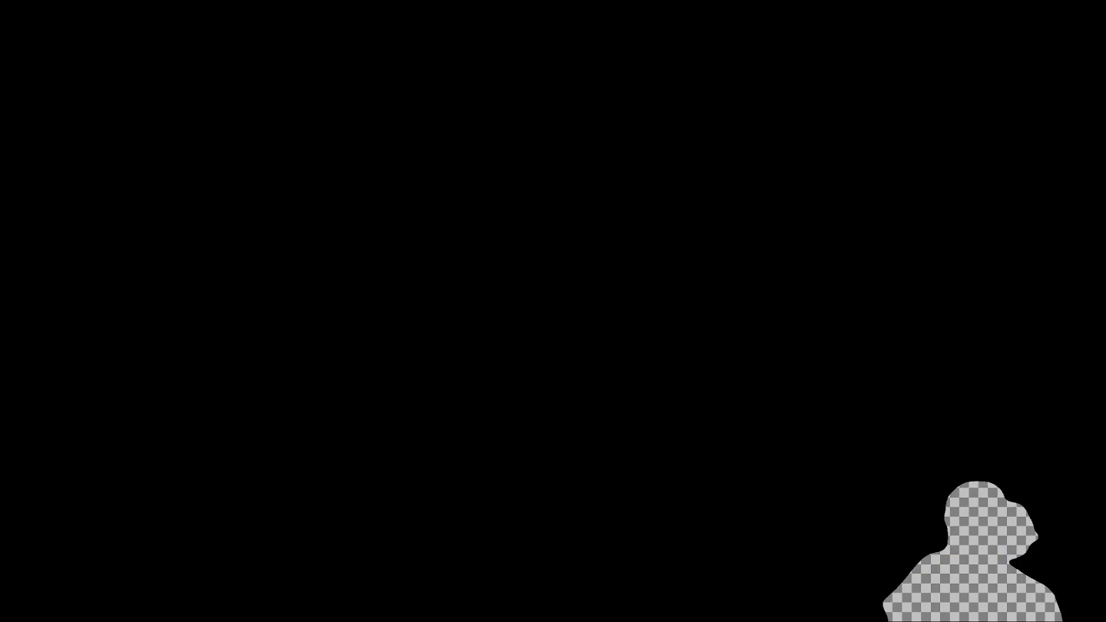
Step: Inspect the floor-changer trigger's instance, obj_floor_changer object and its player collision code
scroll(590, 263, up, 2)
scroll(614, 256, up, 2)
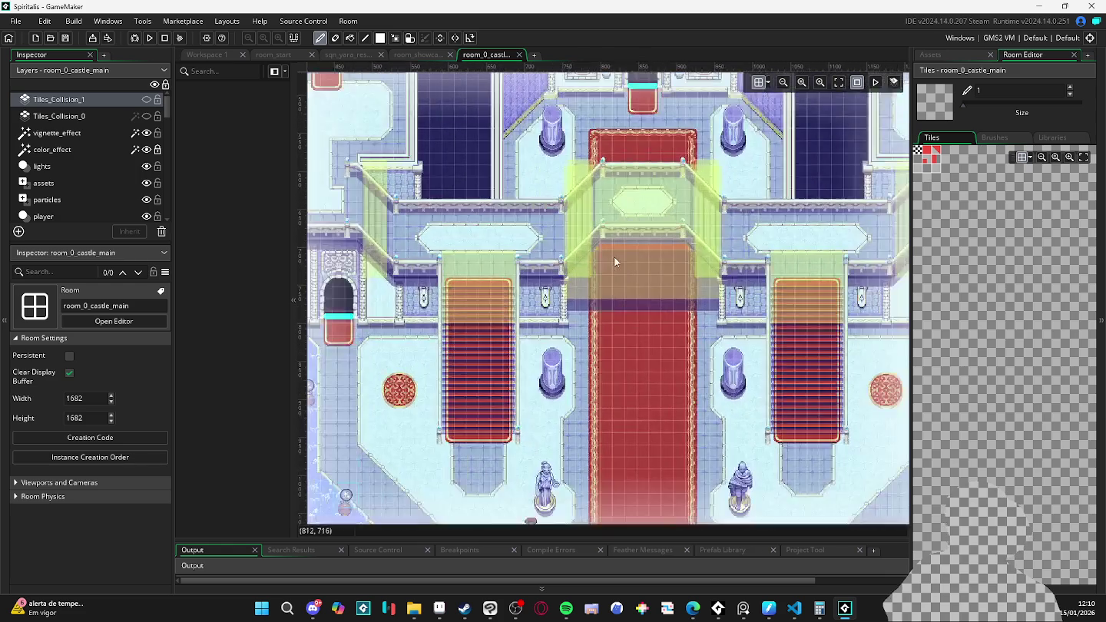
click(477, 319)
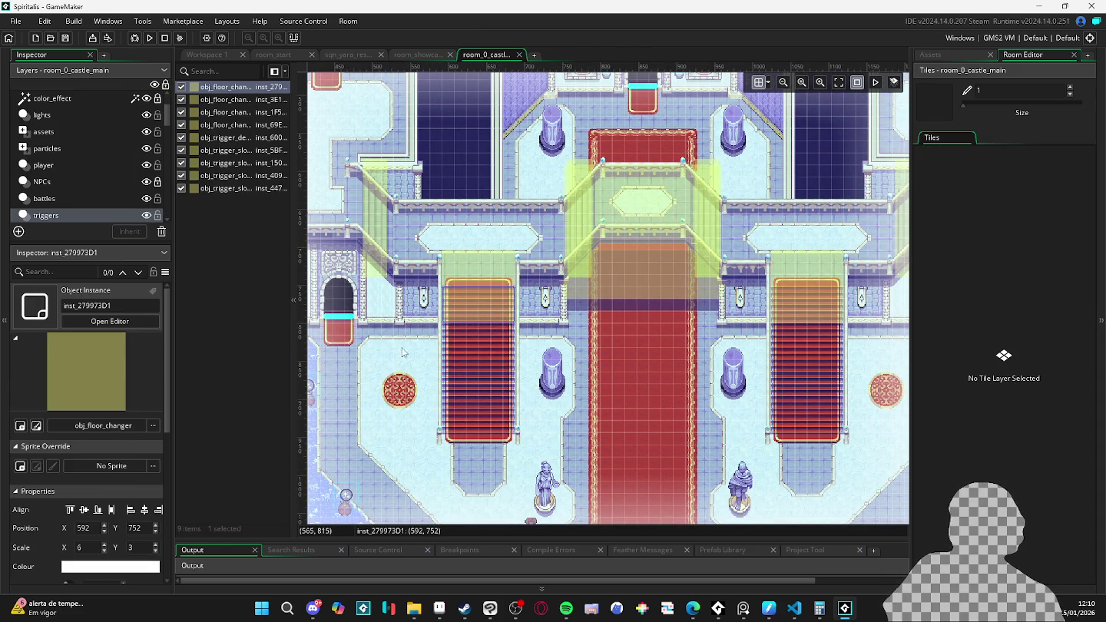
double_click(487, 308)
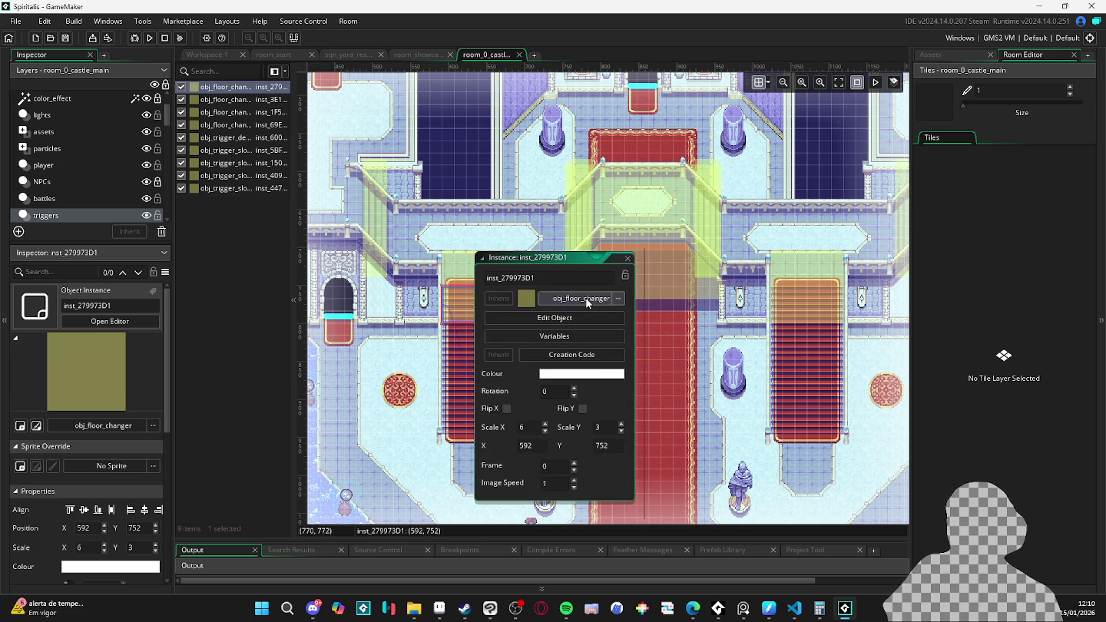
click(581, 317)
click(580, 231)
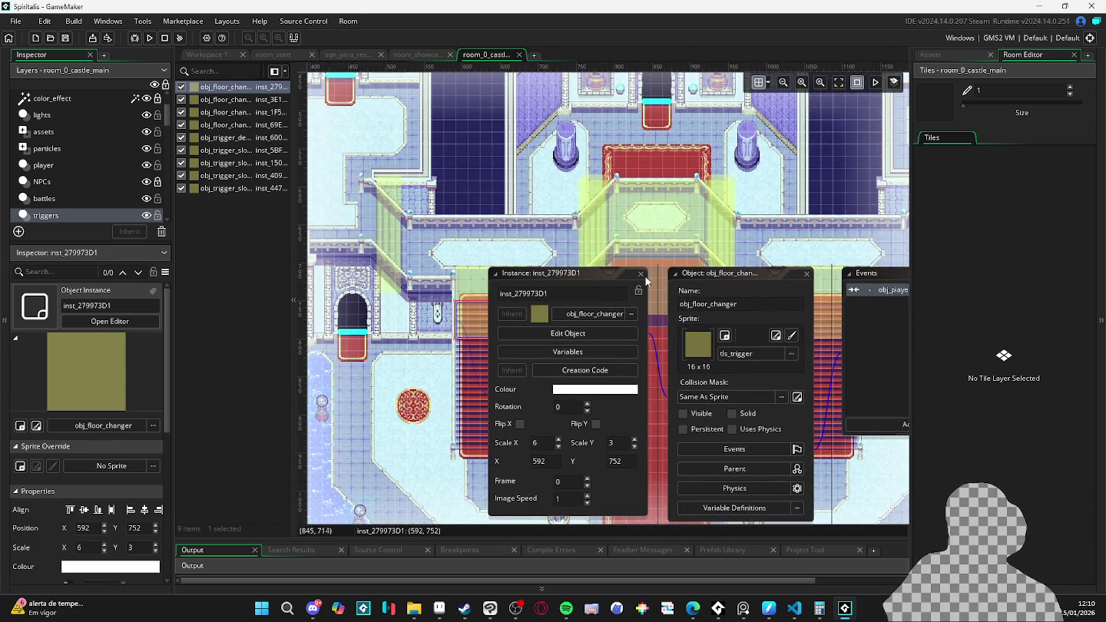
click(640, 275)
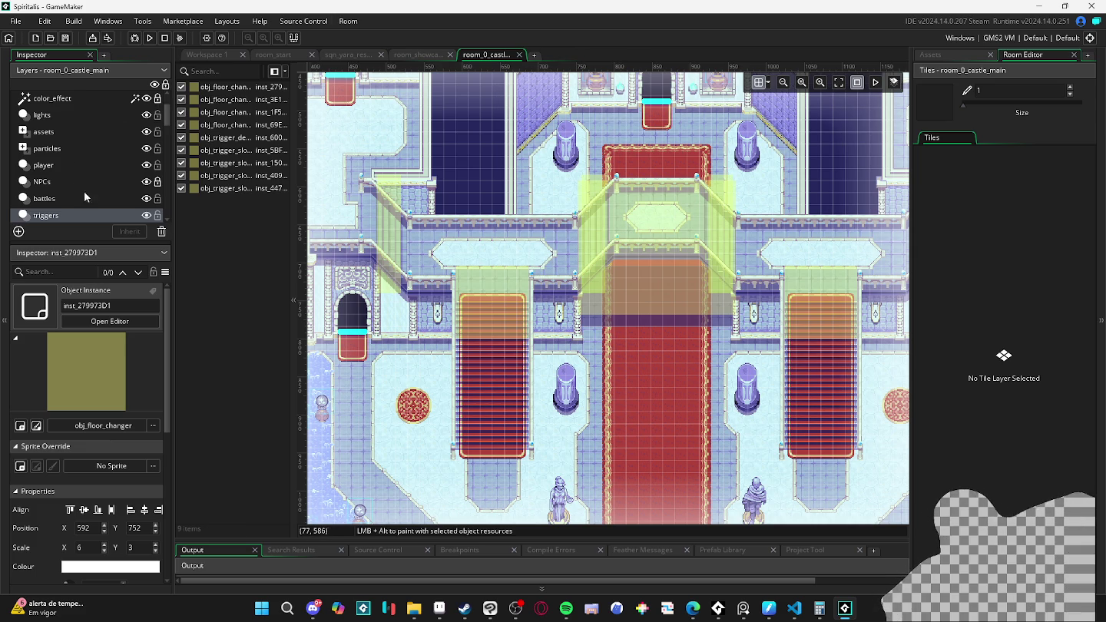
Step: Review the depth-changer trigger's Create, Step, creation code and variable definitions, then close its windows
double_click(652, 305)
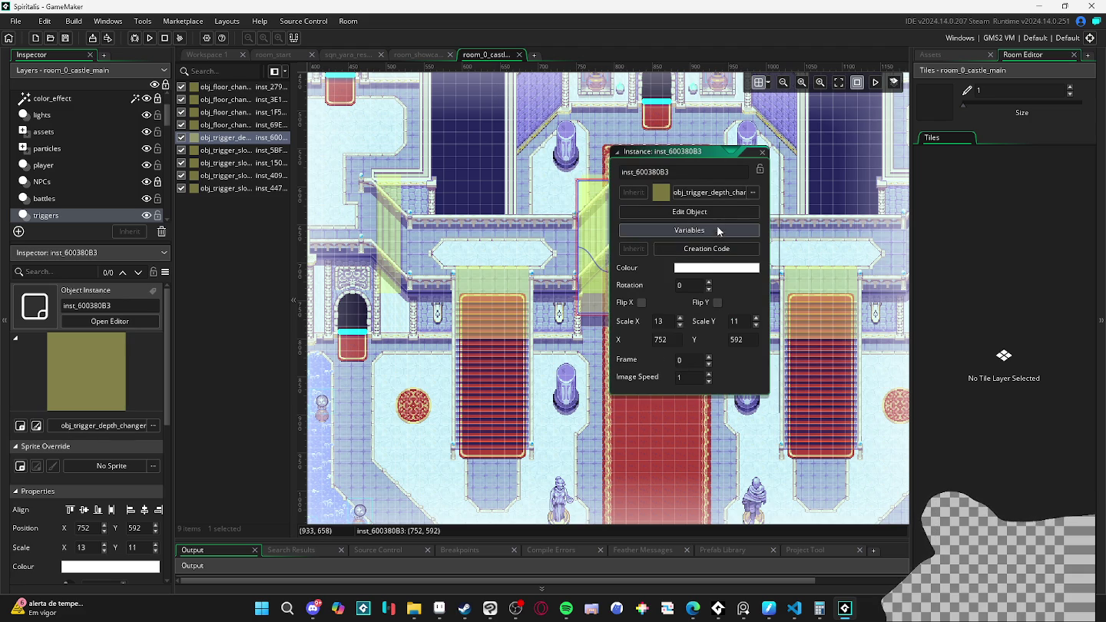
click(720, 214)
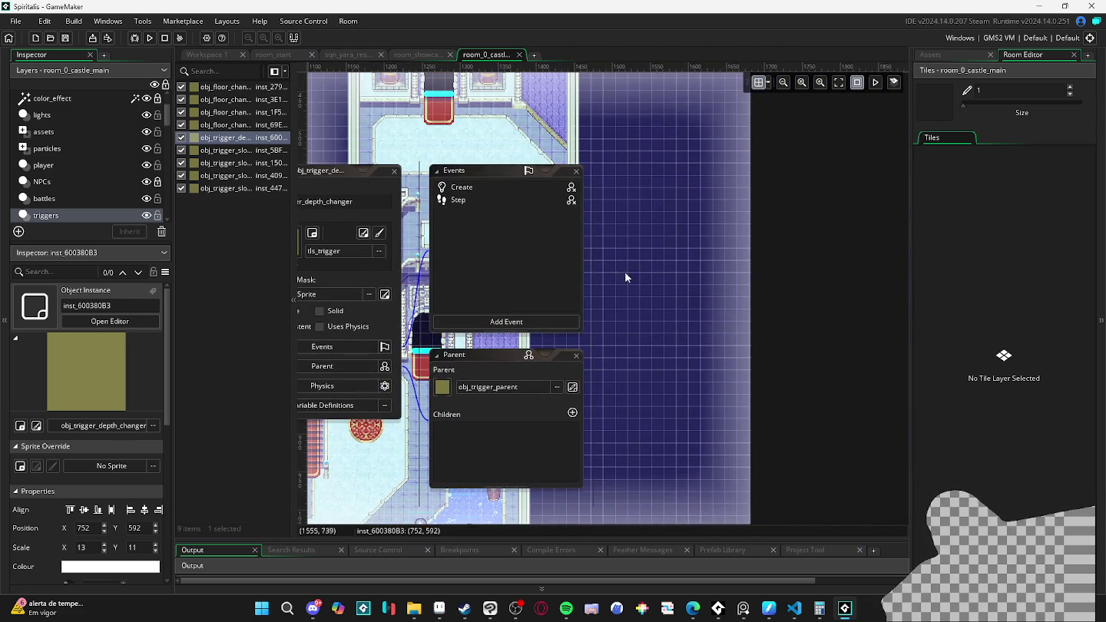
click(525, 190)
click(517, 204)
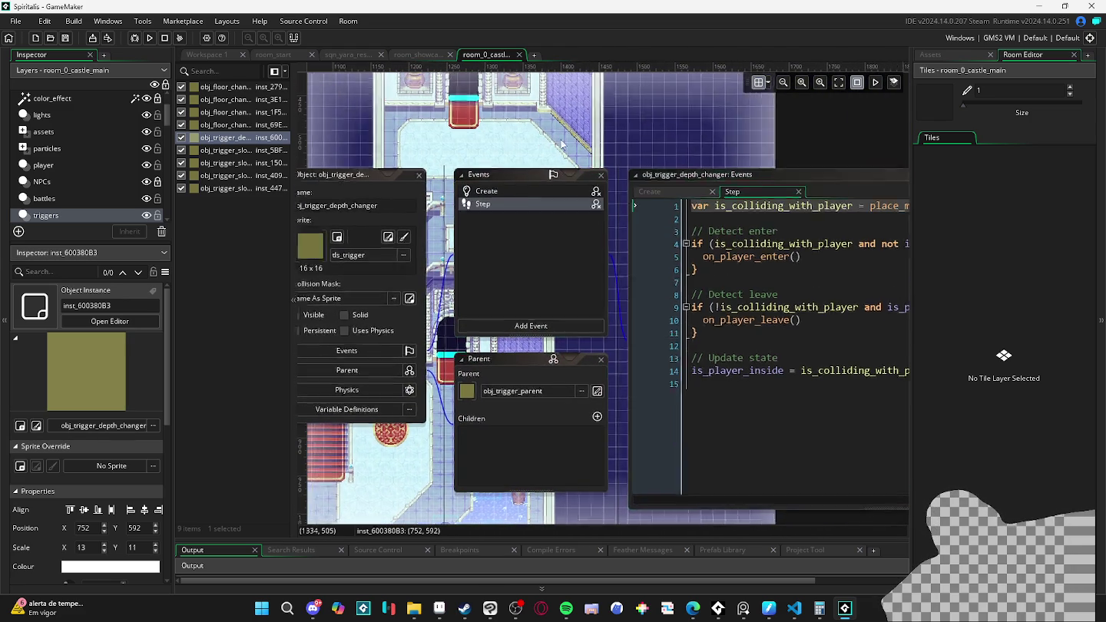
click(407, 276)
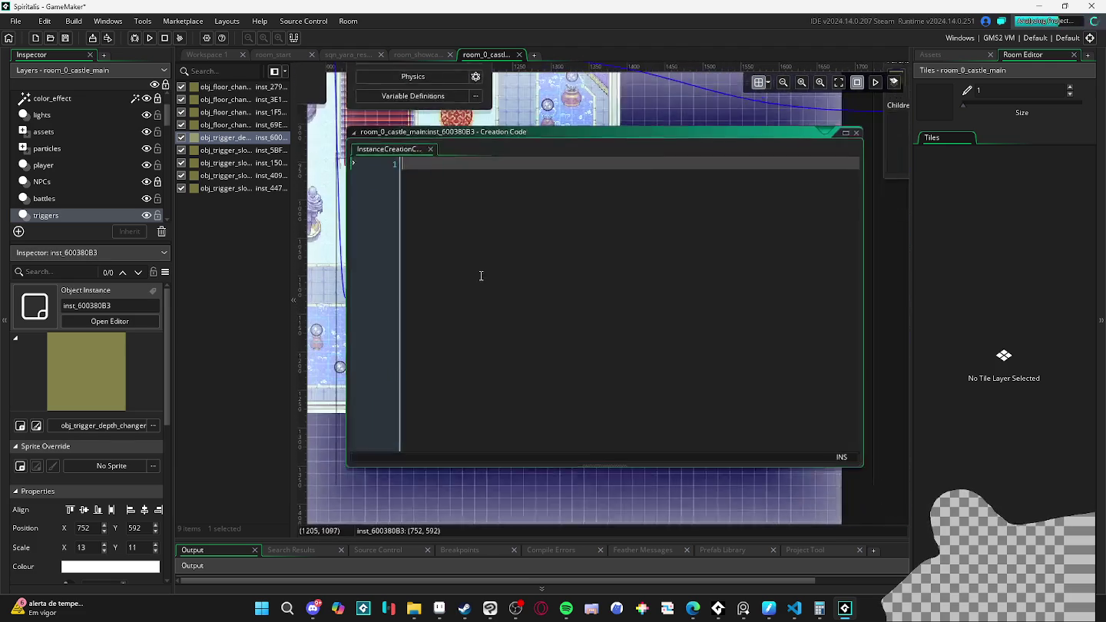
click(855, 128)
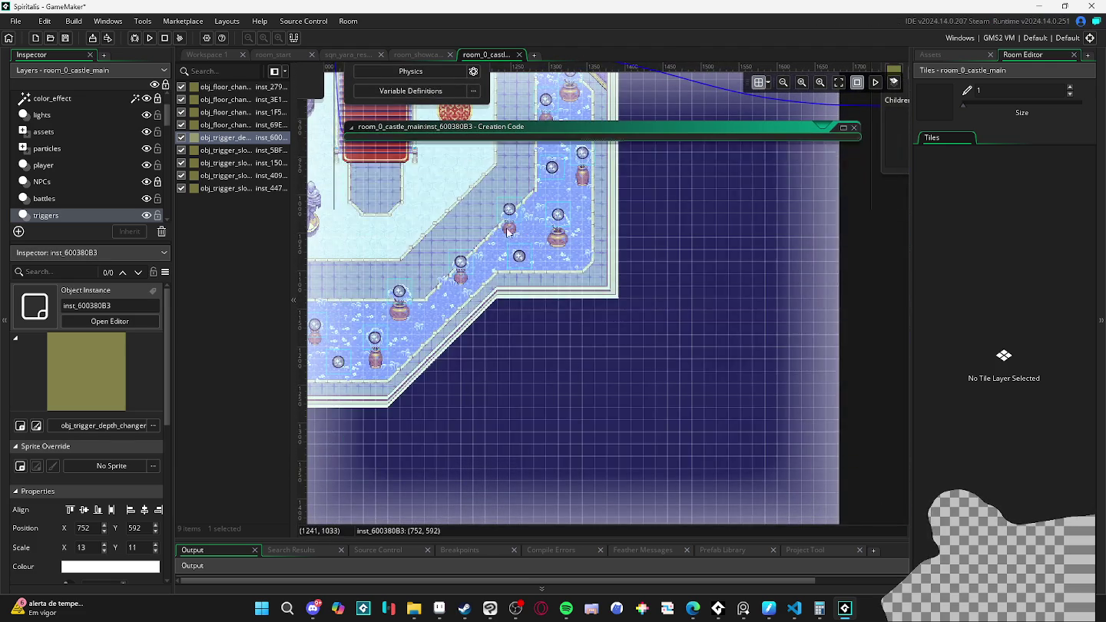
click(501, 215)
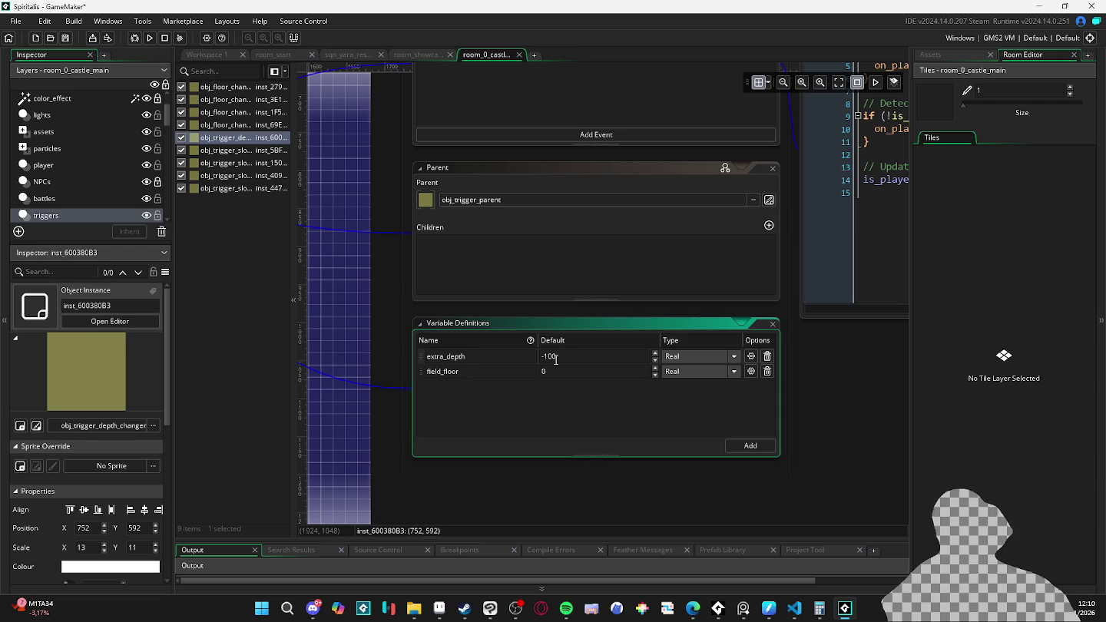
click(366, 322)
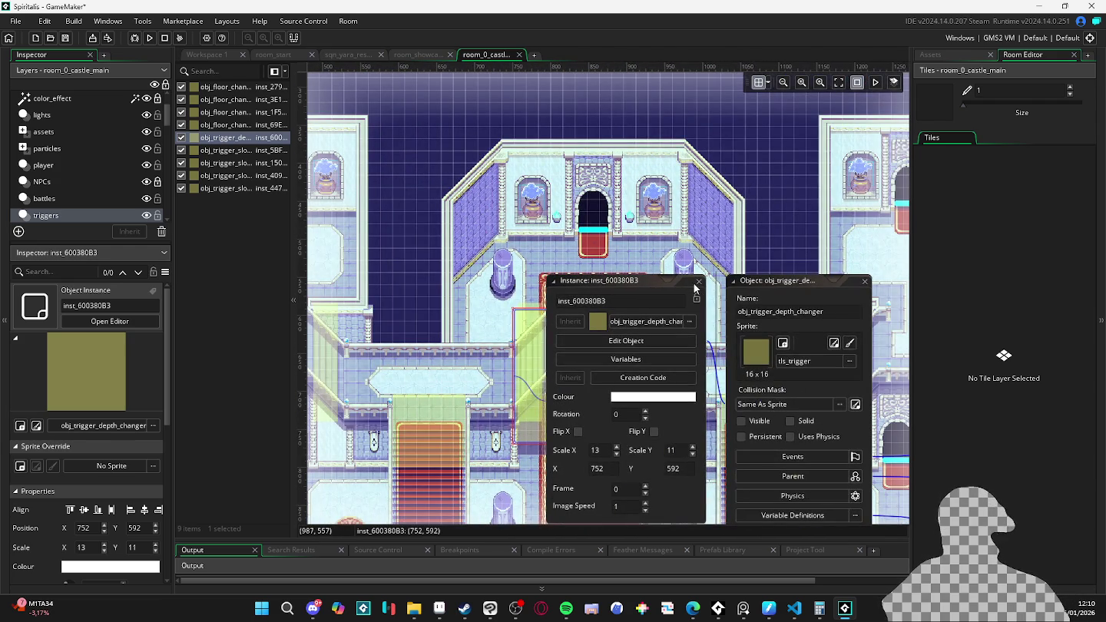
click(698, 281)
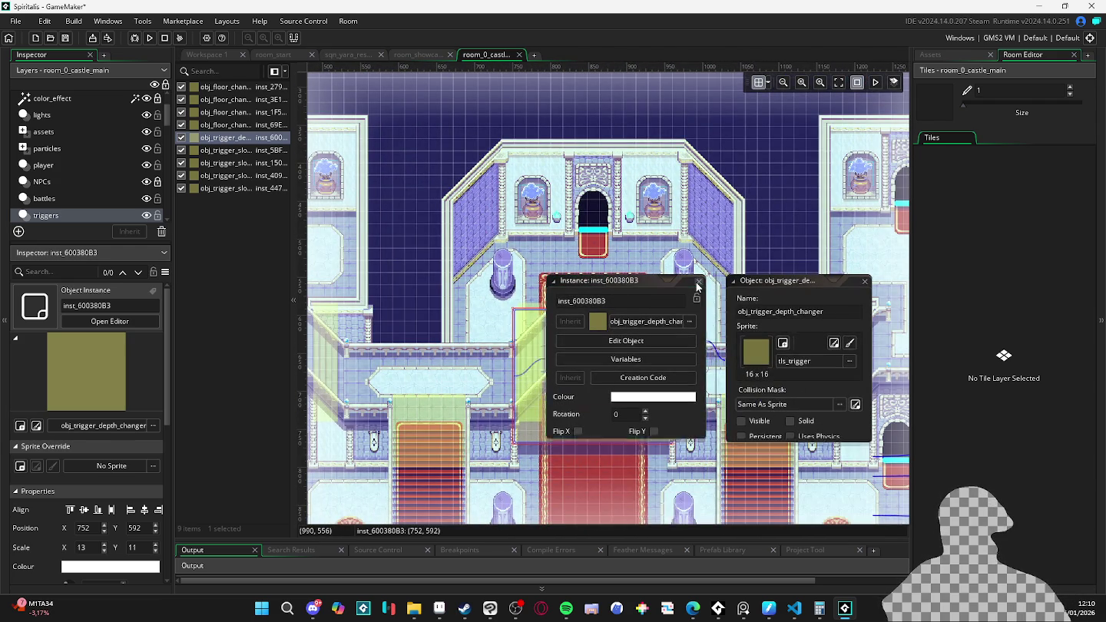
click(440, 386)
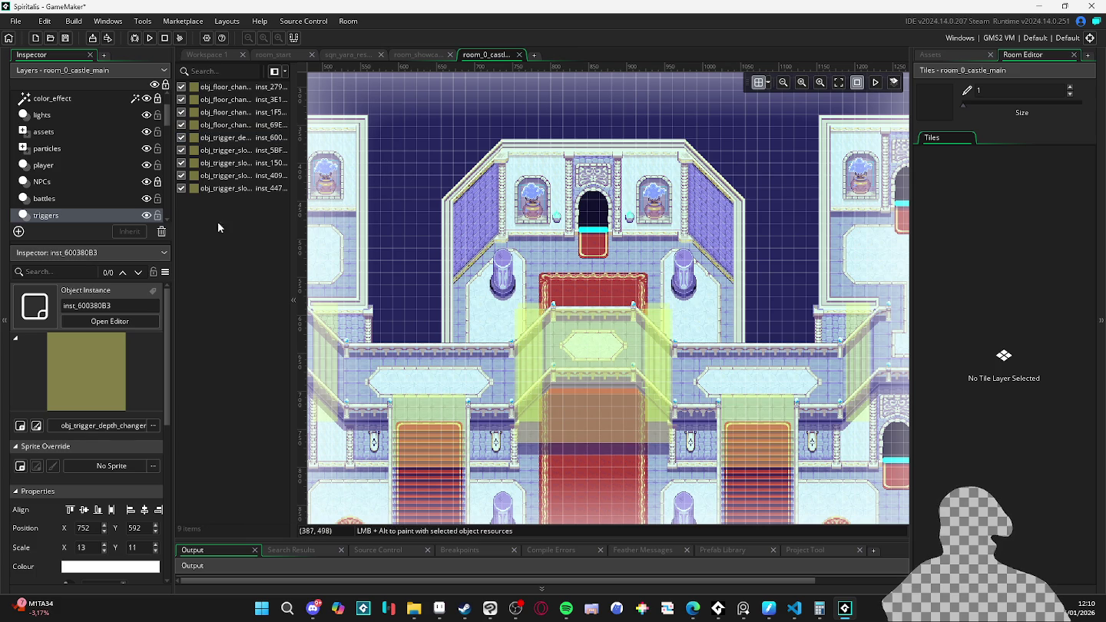
scroll(52, 156, up, 2)
scroll(73, 153, down, 2)
scroll(69, 163, down, 2)
scroll(84, 184, down, 2)
click(85, 159)
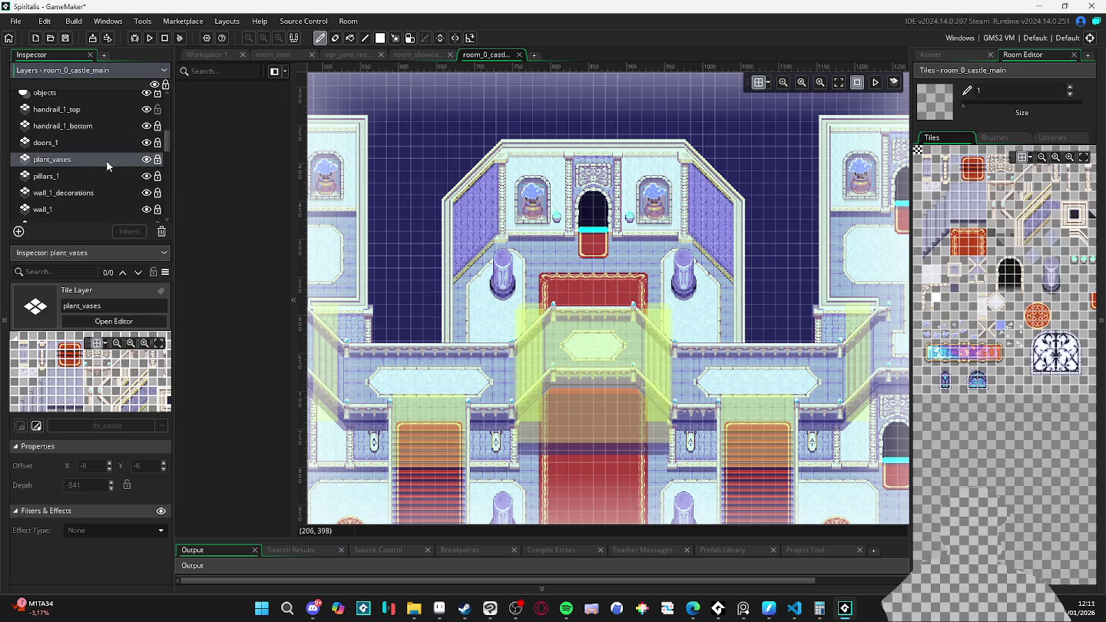
click(109, 176)
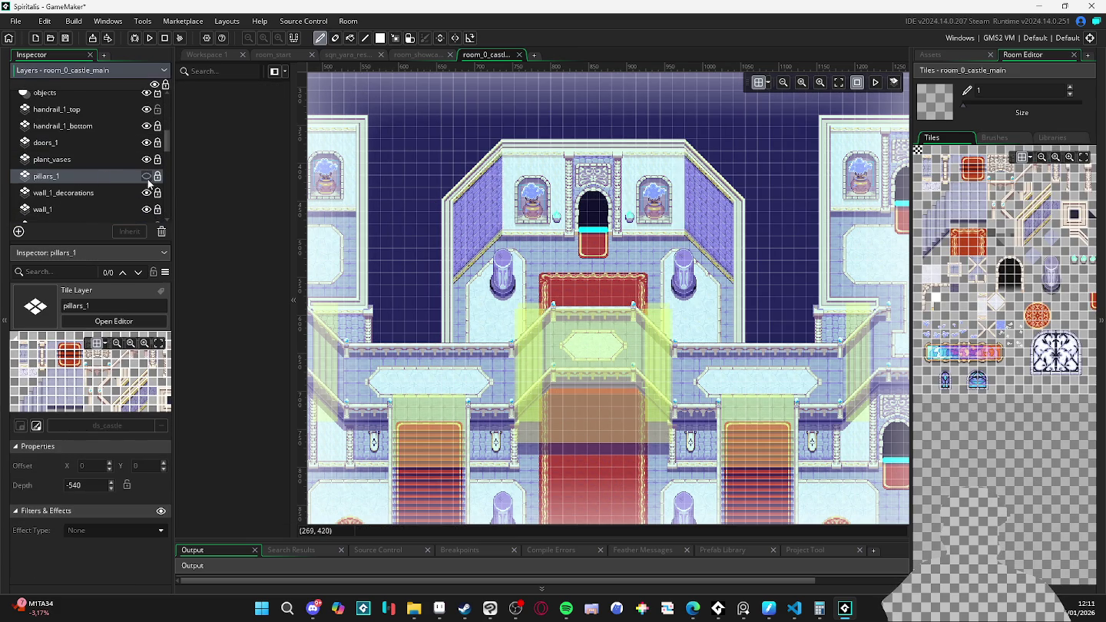
scroll(114, 191, down, 1)
click(98, 170)
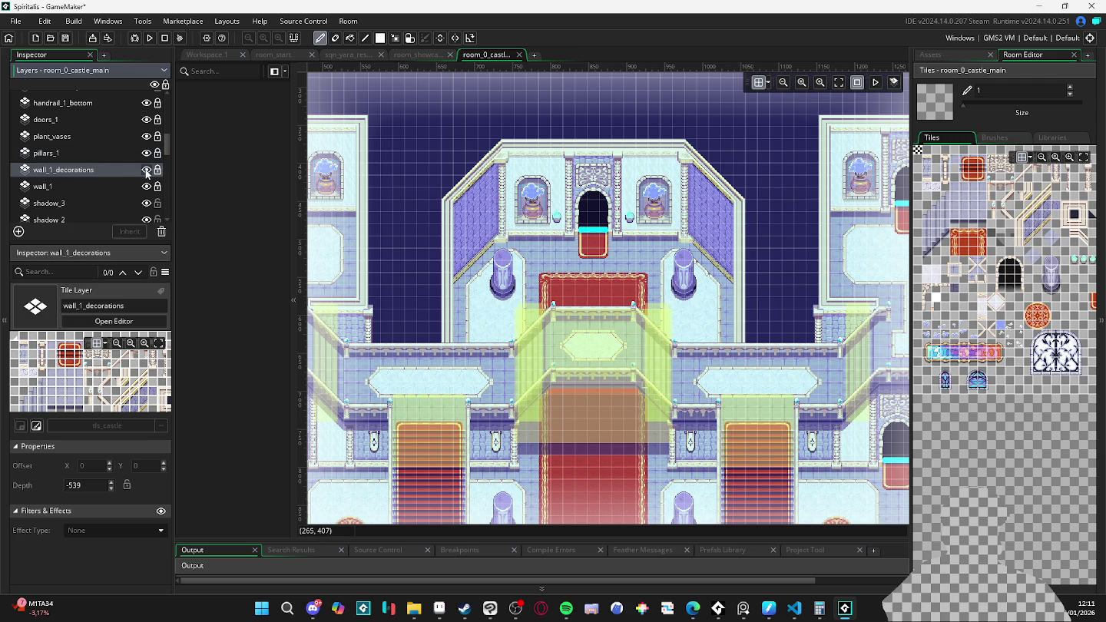
scroll(118, 195, down, 4)
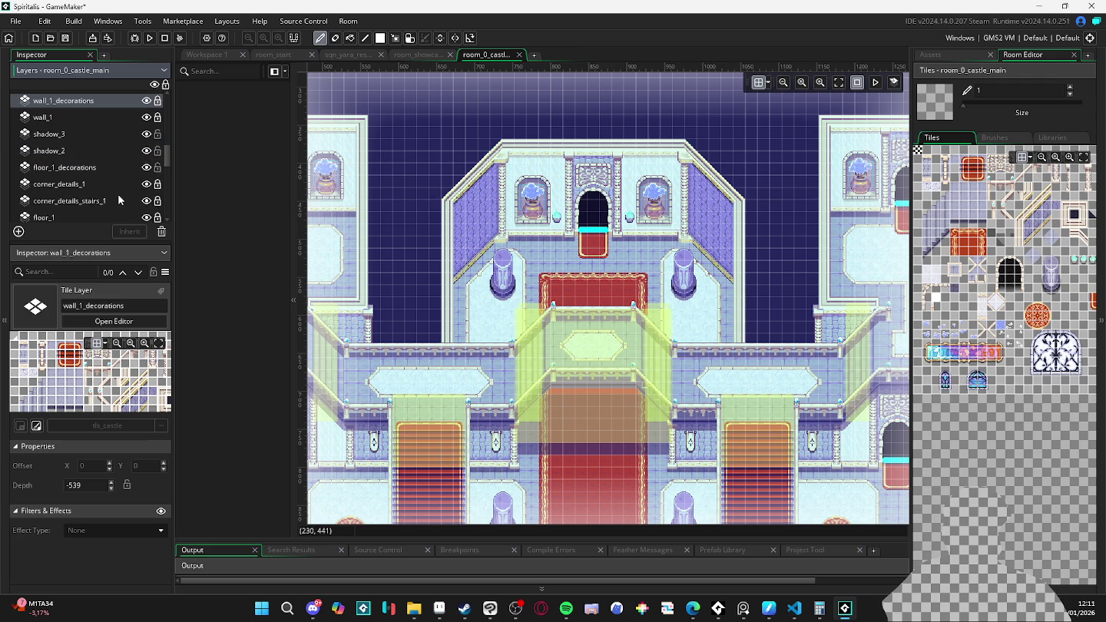
scroll(108, 187, down, 2)
scroll(105, 187, down, 1)
scroll(103, 185, down, 3)
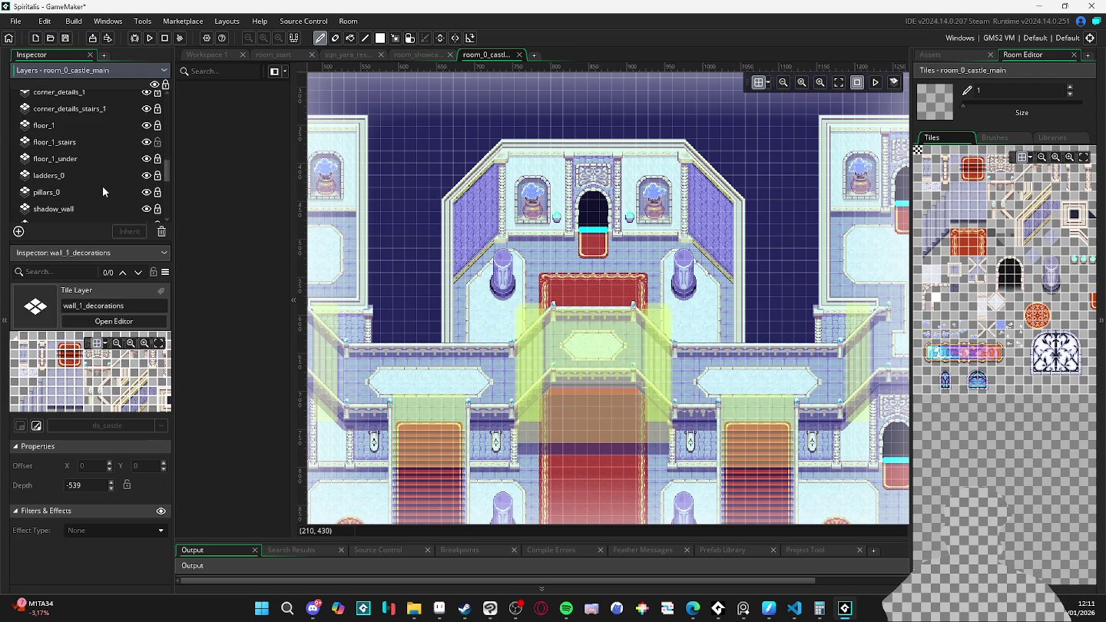
click(96, 159)
click(146, 159)
click(146, 160)
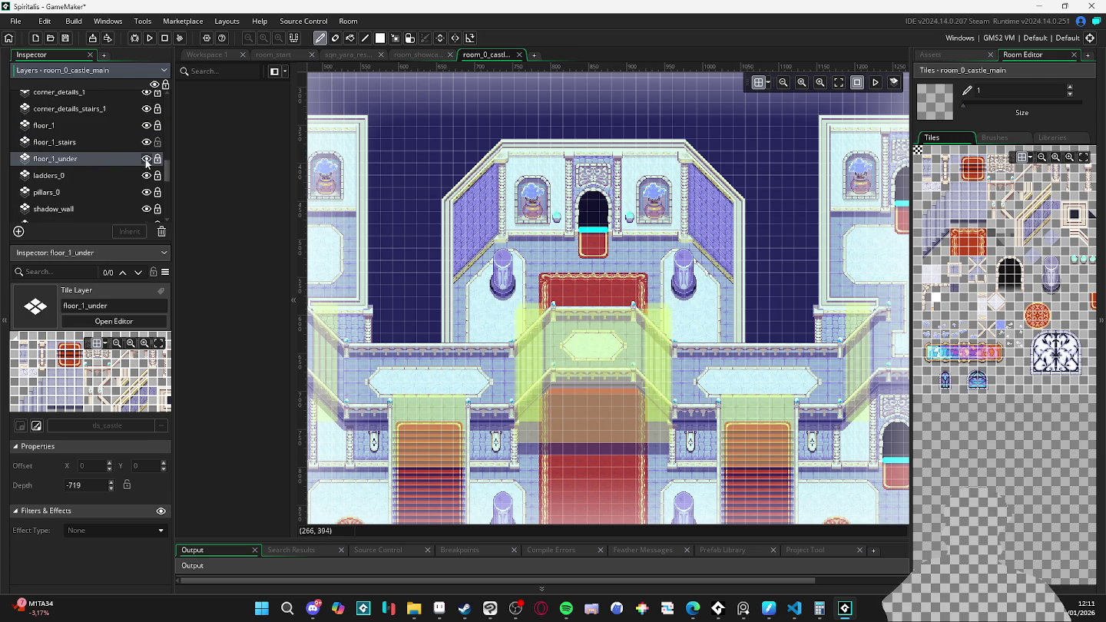
click(122, 172)
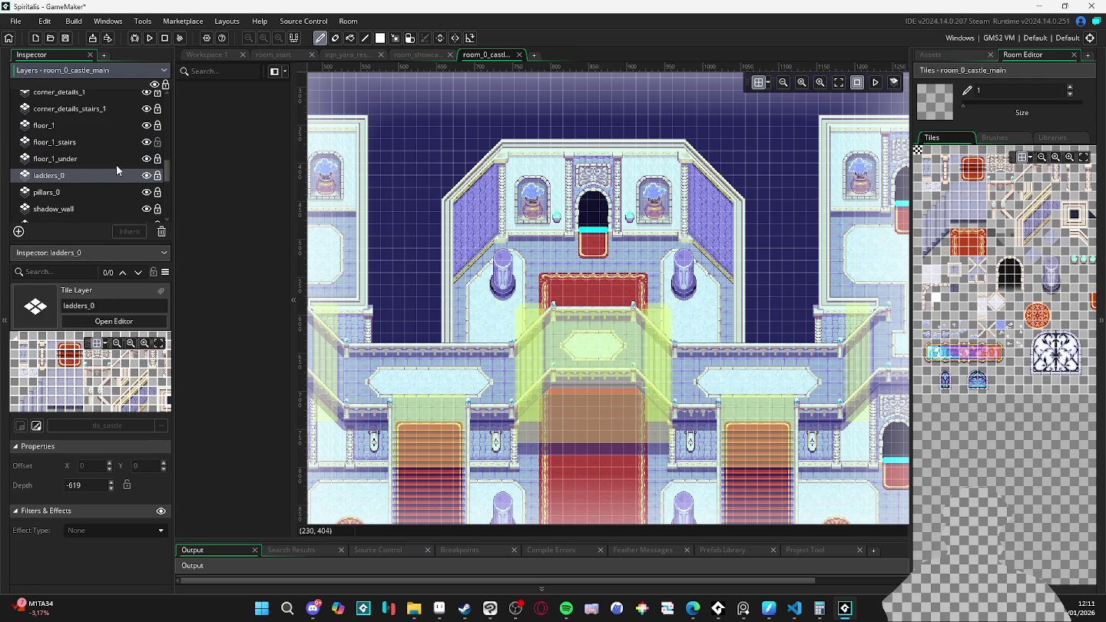
click(83, 192)
scroll(86, 213, down, 4)
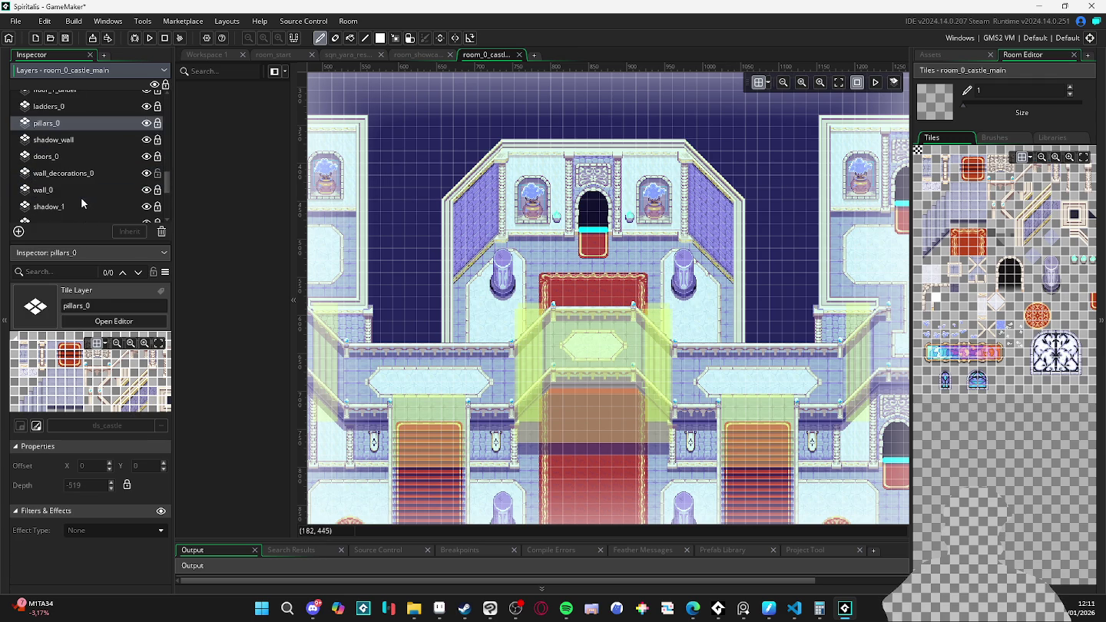
click(58, 178)
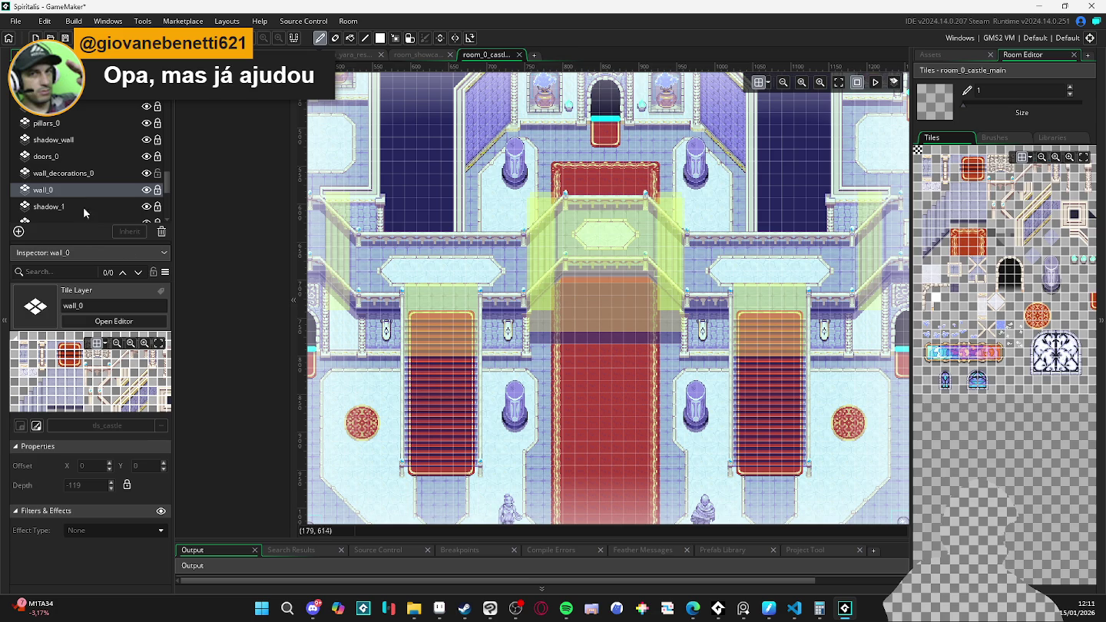
click(71, 176)
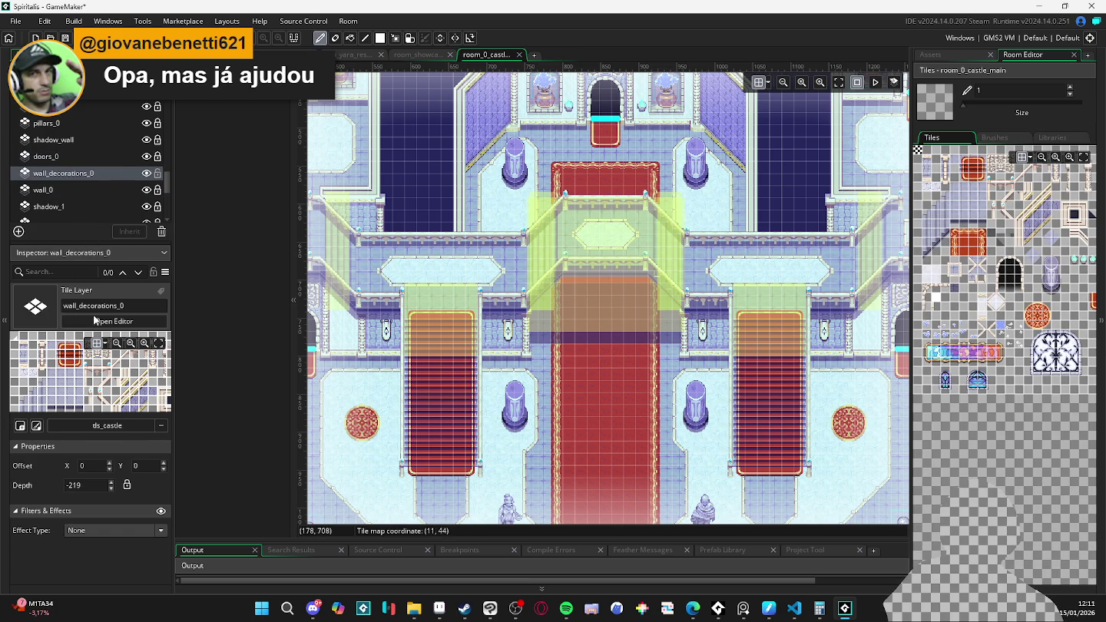
click(75, 486)
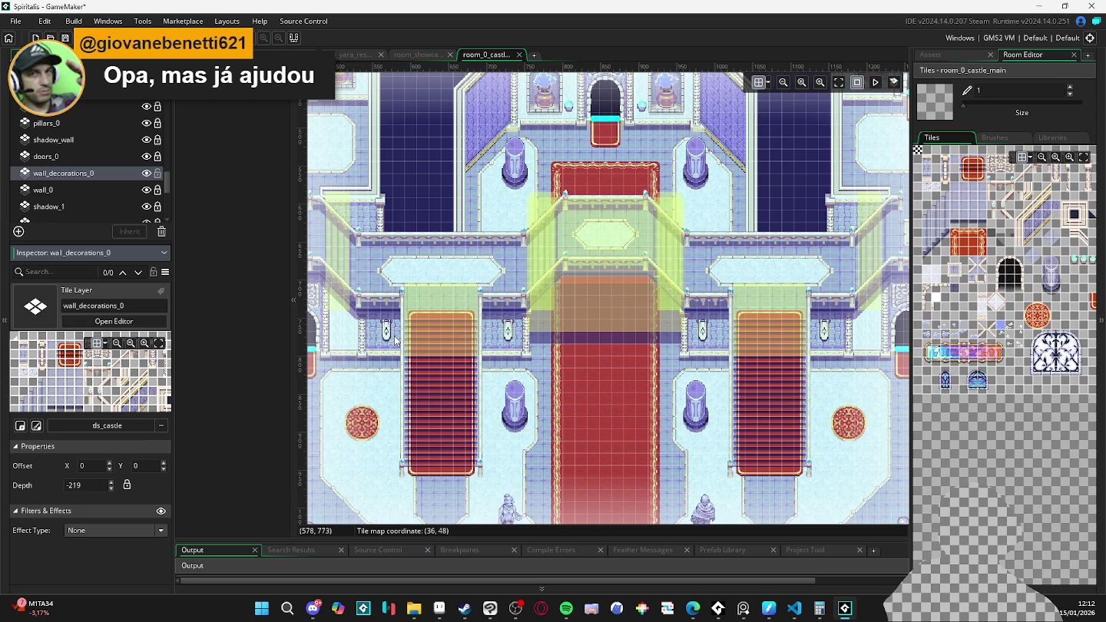
scroll(395, 341, up, 3)
scroll(572, 332, down, 1)
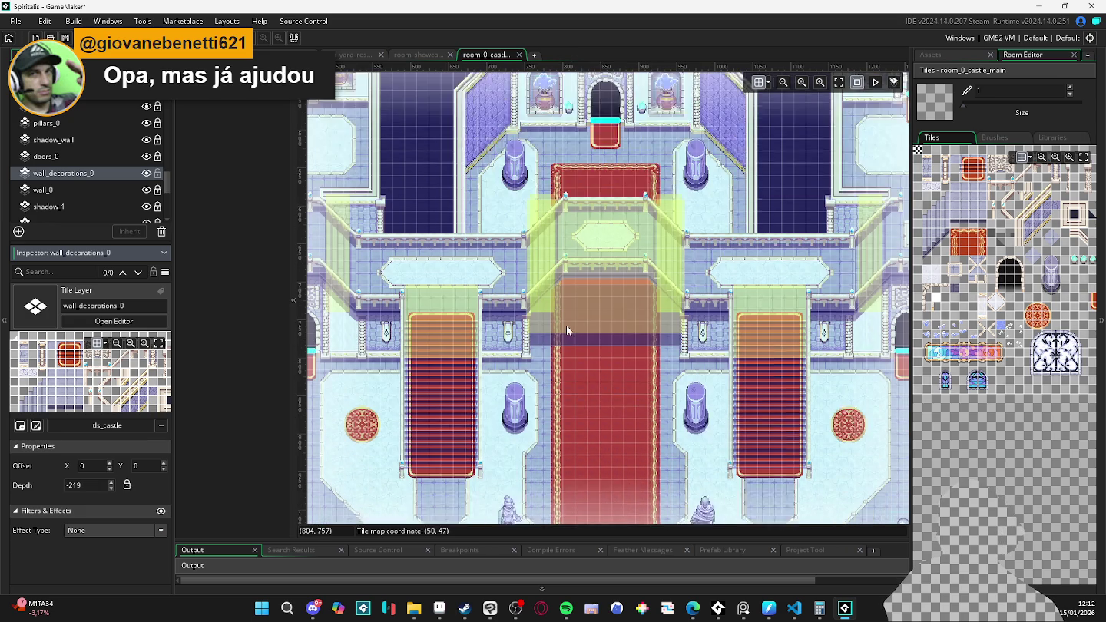
scroll(566, 330, down, 3)
click(538, 206)
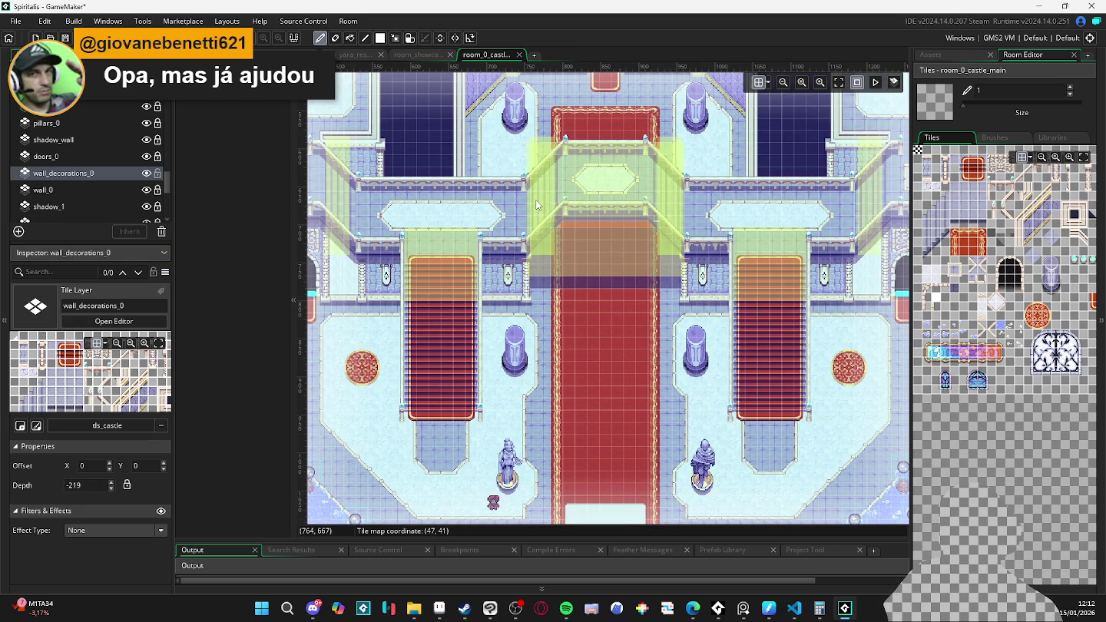
click(450, 274)
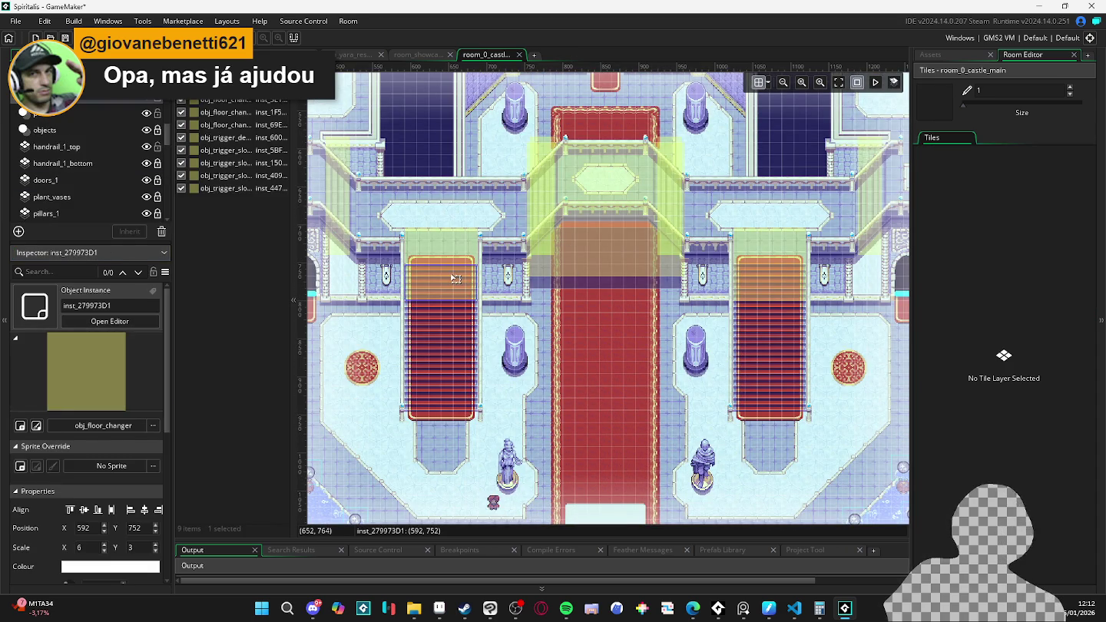
Step: Open and close the other floor-changer instance's properties, then minimize GameMaker
click(465, 247)
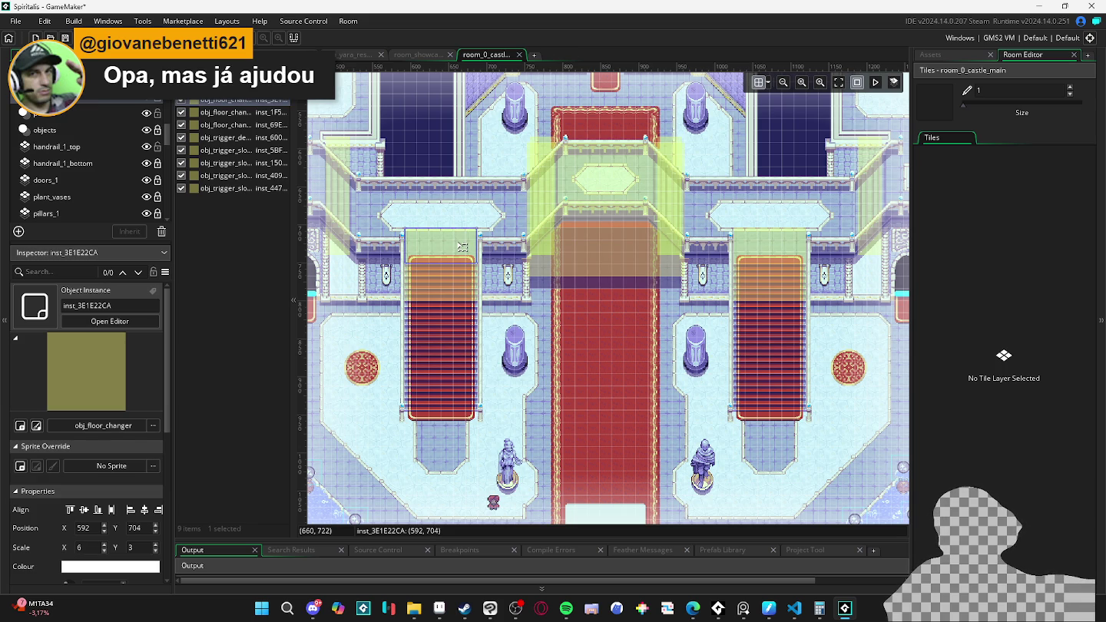
double_click(463, 246)
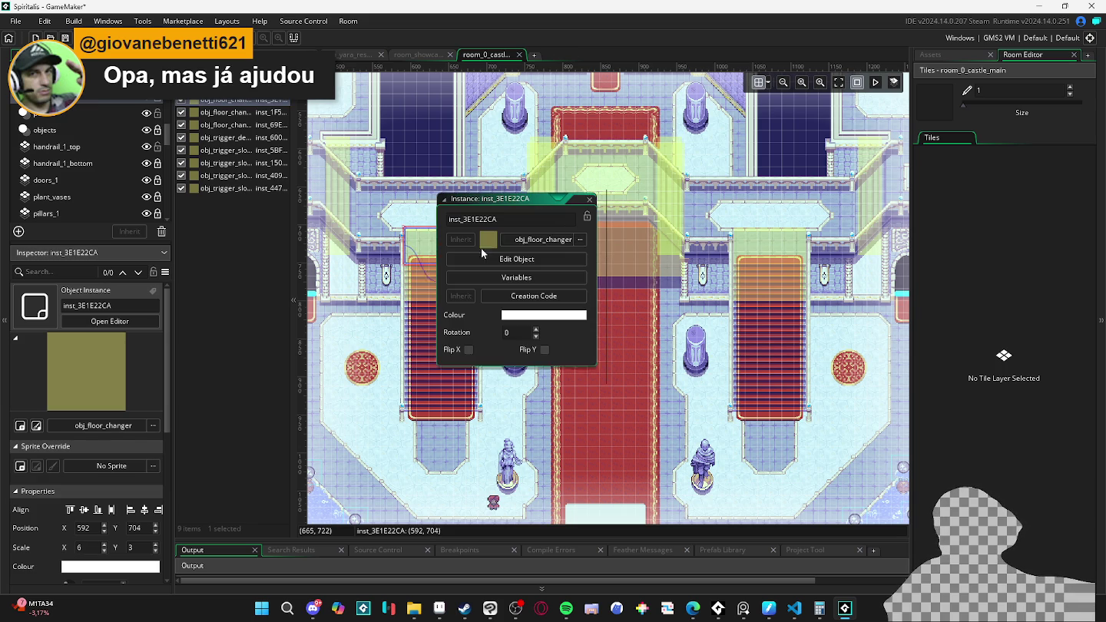
click(589, 200)
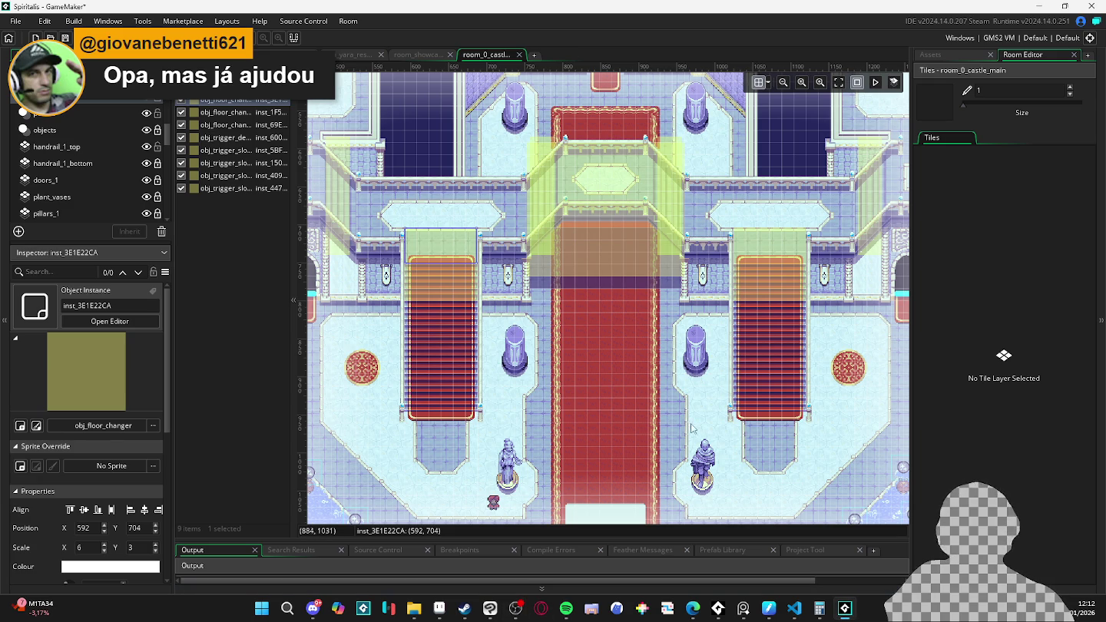
click(1038, 6)
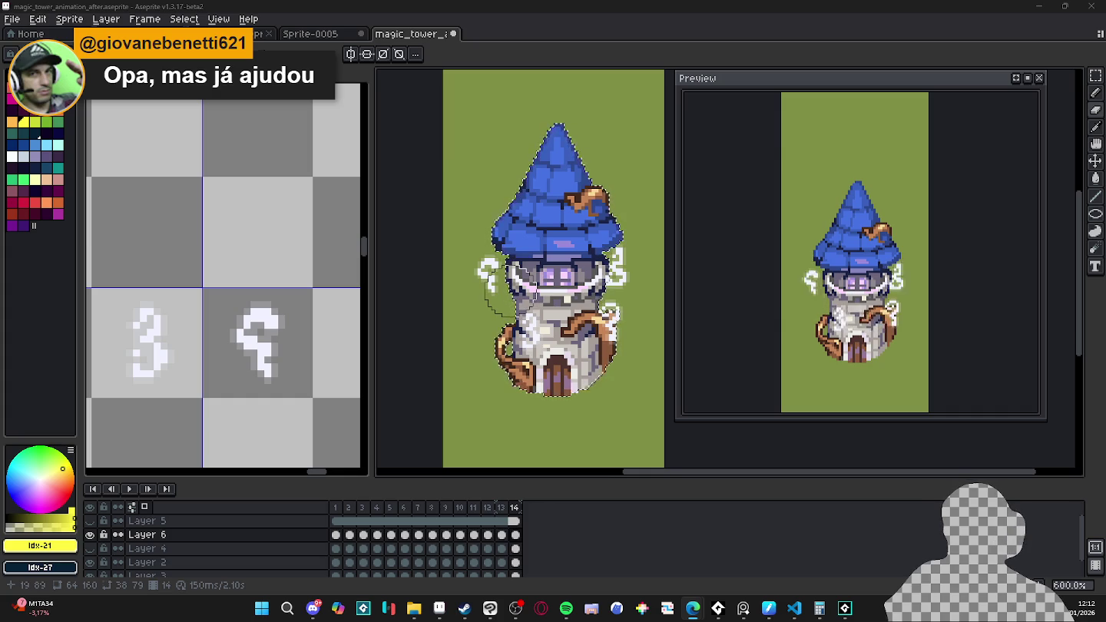
Step: Zoom and pan the tower canvas to recentre the tower
scroll(550, 271, down, 3)
scroll(551, 270, down, 3)
scroll(588, 334, up, 3)
scroll(588, 333, up, 1)
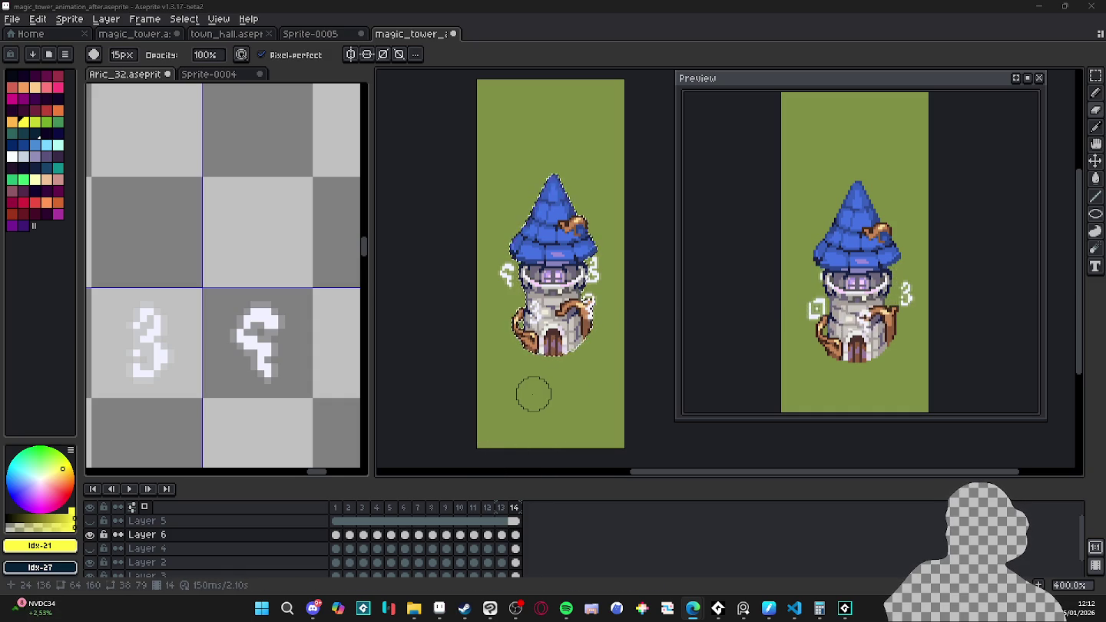
scroll(534, 404, down, 4)
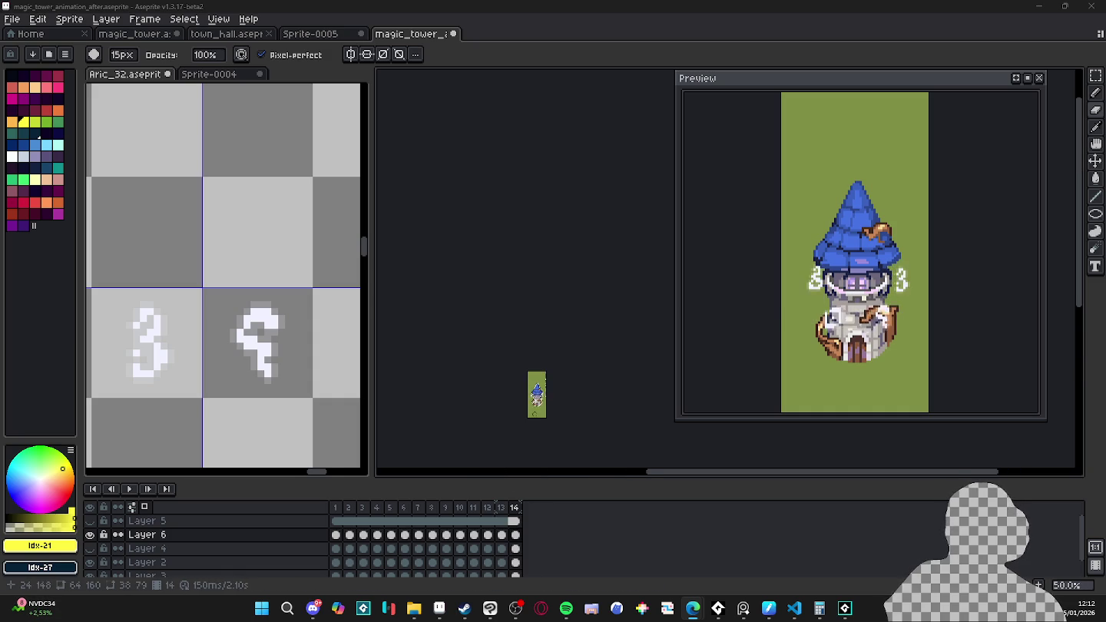
scroll(534, 404, up, 3)
drag(591, 363, 568, 328)
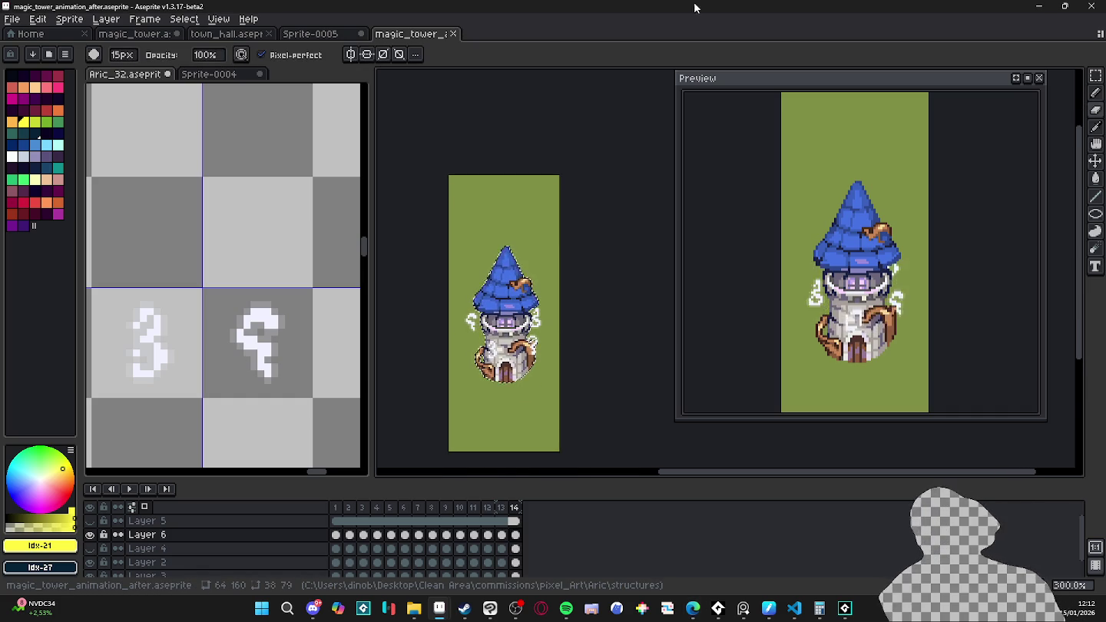
mouse_move(226, 33)
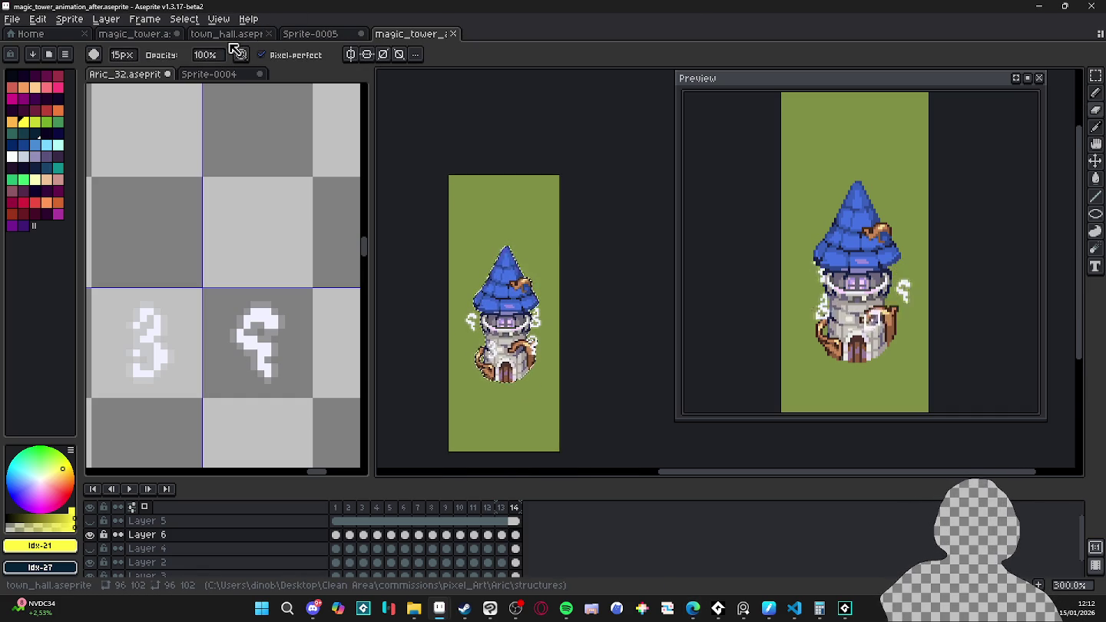
Step: Move the Sprite-0004 reference tab to the end of the main document tab row
click(311, 35)
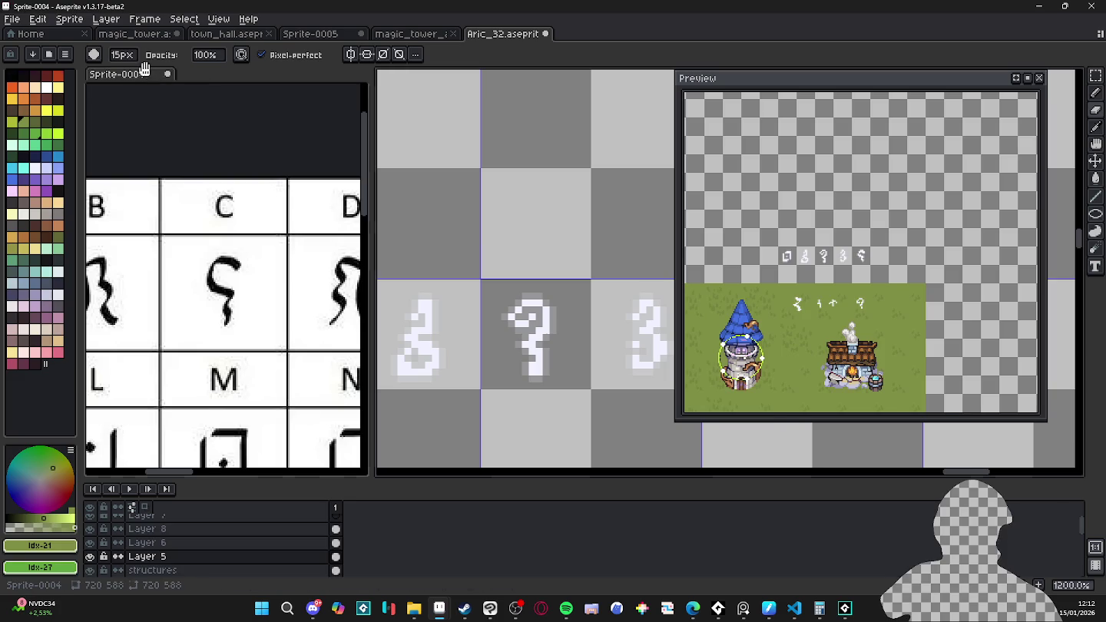
mouse_move(141, 70)
mouse_down()
mouse_move(665, 51)
mouse_move(645, 42)
mouse_up()
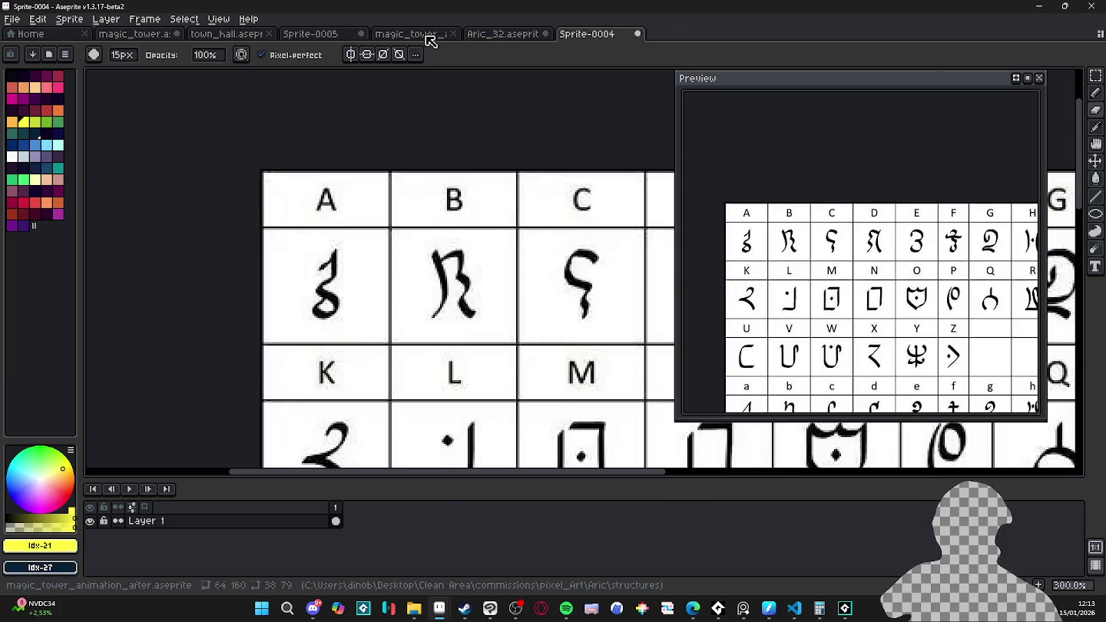
click(430, 39)
click(494, 39)
click(448, 40)
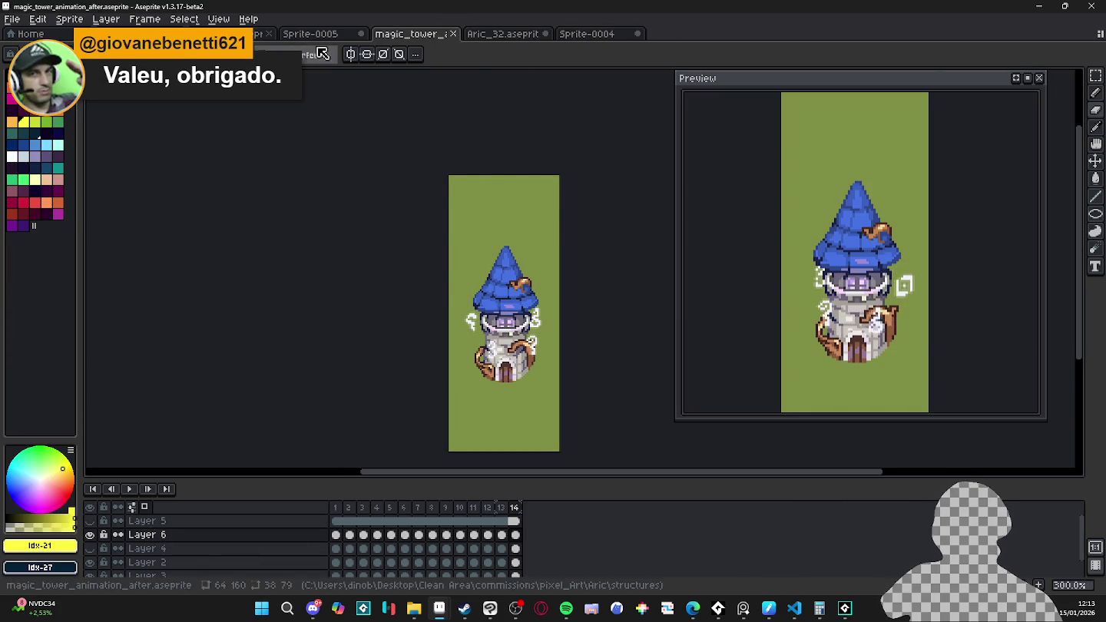
Step: Cycle through Sprite-0005, town_hall, the tower and Sprite-0004, ending on Aric_32.aseprite
click(300, 35)
click(260, 36)
click(431, 39)
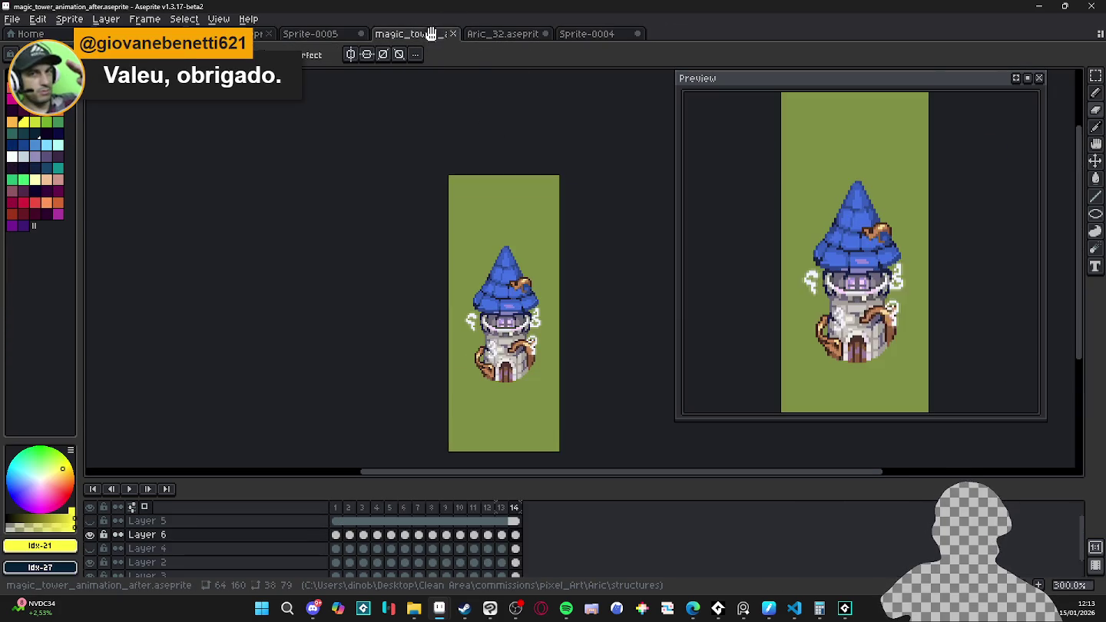
click(486, 38)
click(576, 36)
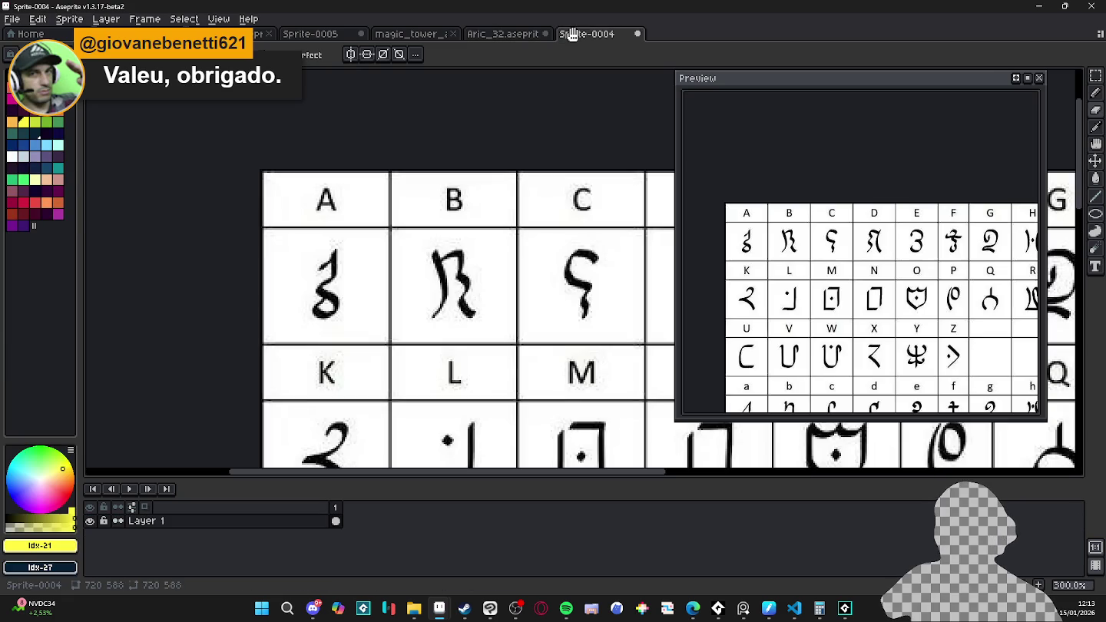
click(500, 35)
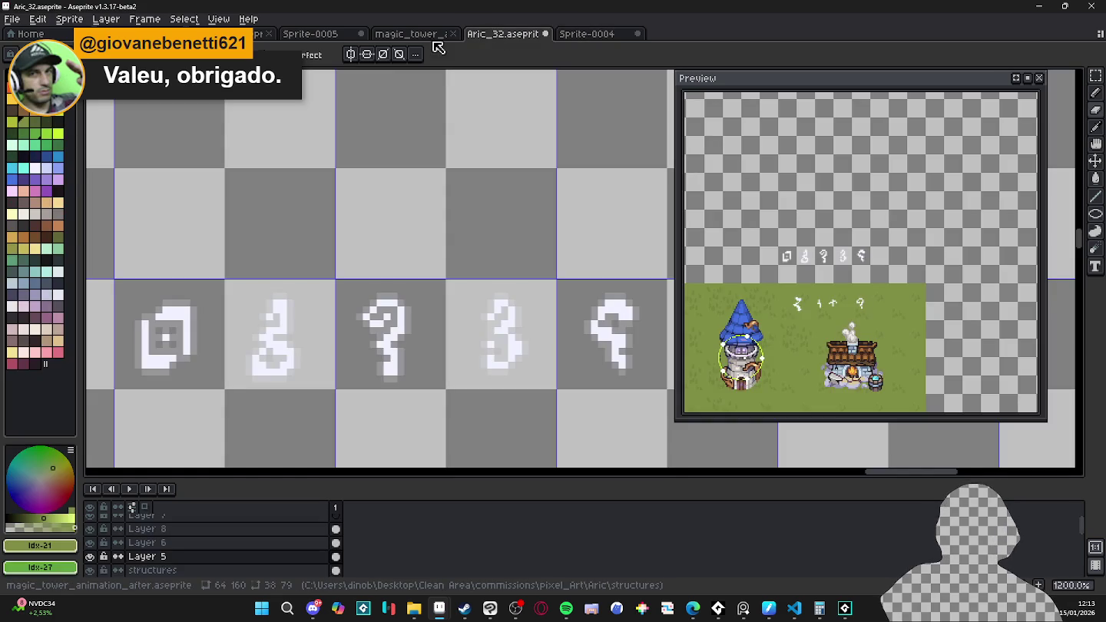